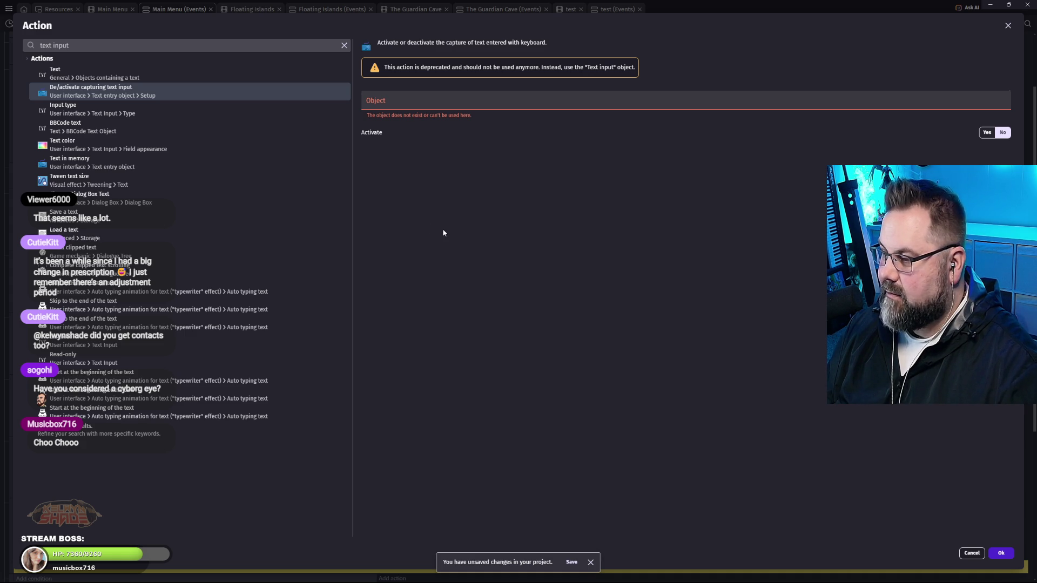
# Dismiss the action picker without adding an action and scroll back to the Down-key navigation events.
pyautogui.click(1010, 25)
pyautogui.scroll(-3, 670, 271)
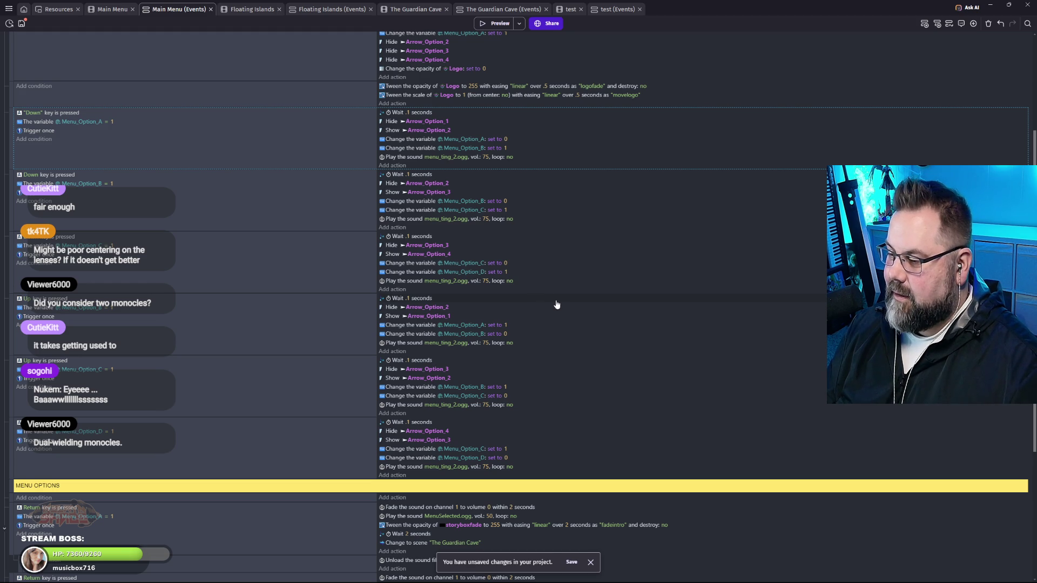
pyautogui.scroll(1, 554, 298)
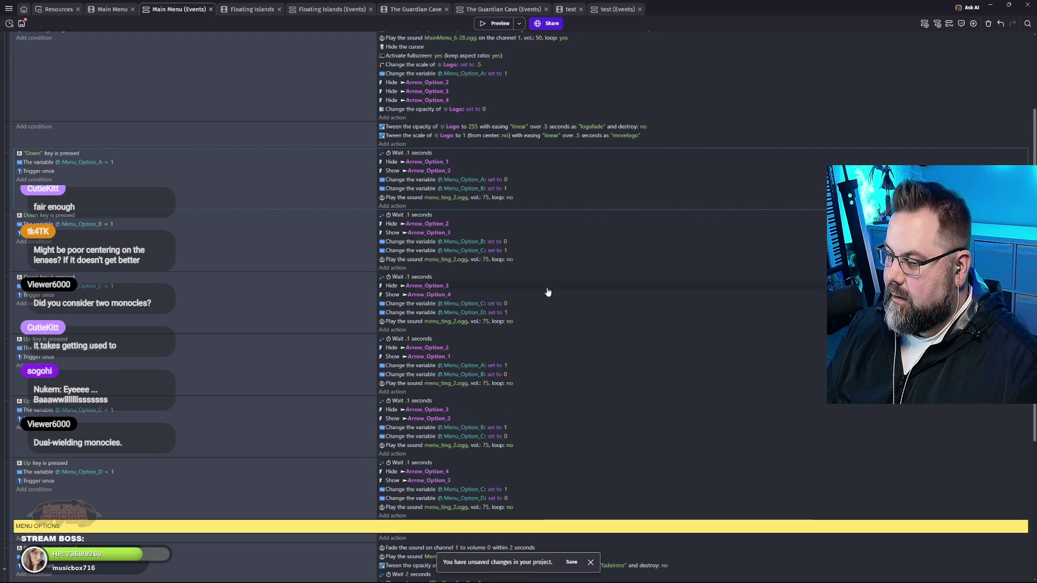
pyautogui.moveTo(344, 540)
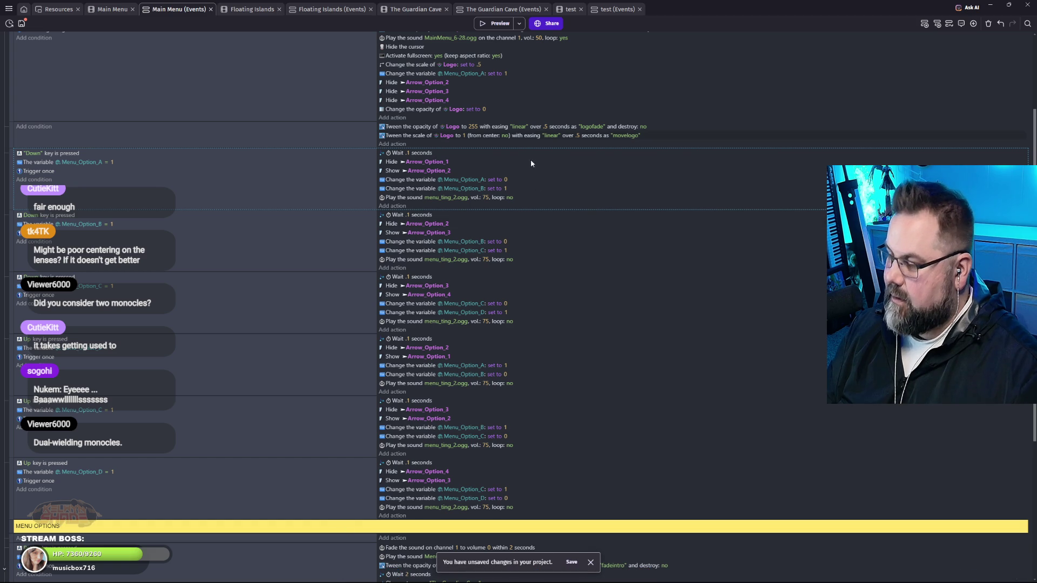
# Add a new action to the first Down-key event, searching 'disable input' to view the Input type action.
pyautogui.click(392, 206)
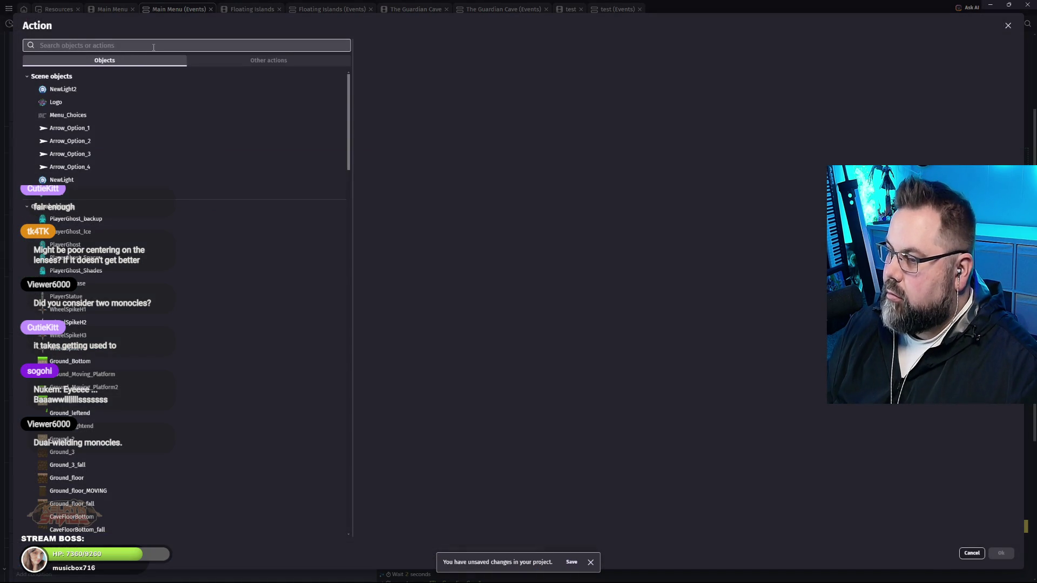
pyautogui.write('diable')
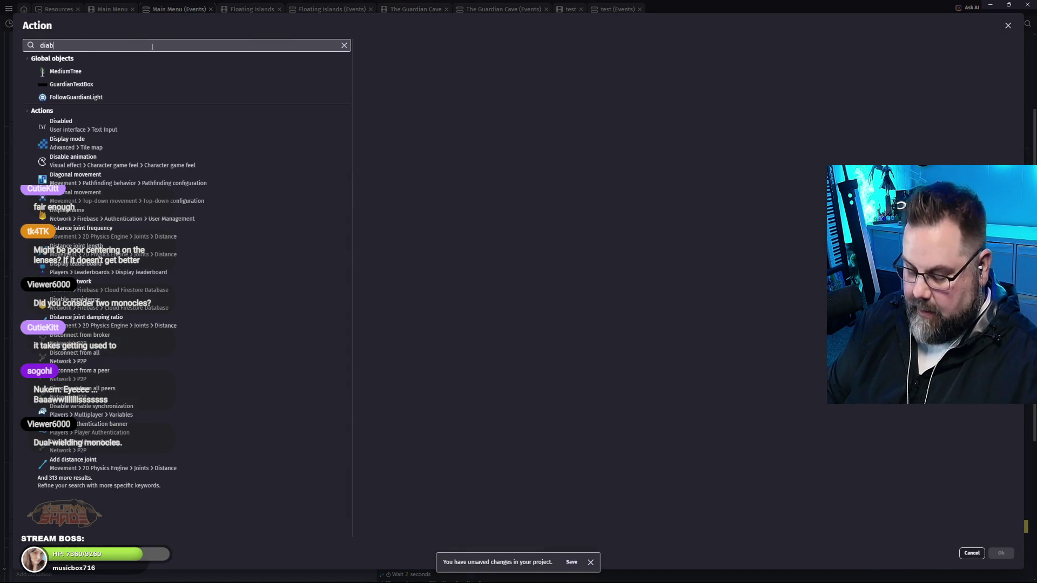
pyautogui.press('BackSpace')
pyautogui.press('BackSpace')
pyautogui.press('BackSpace')
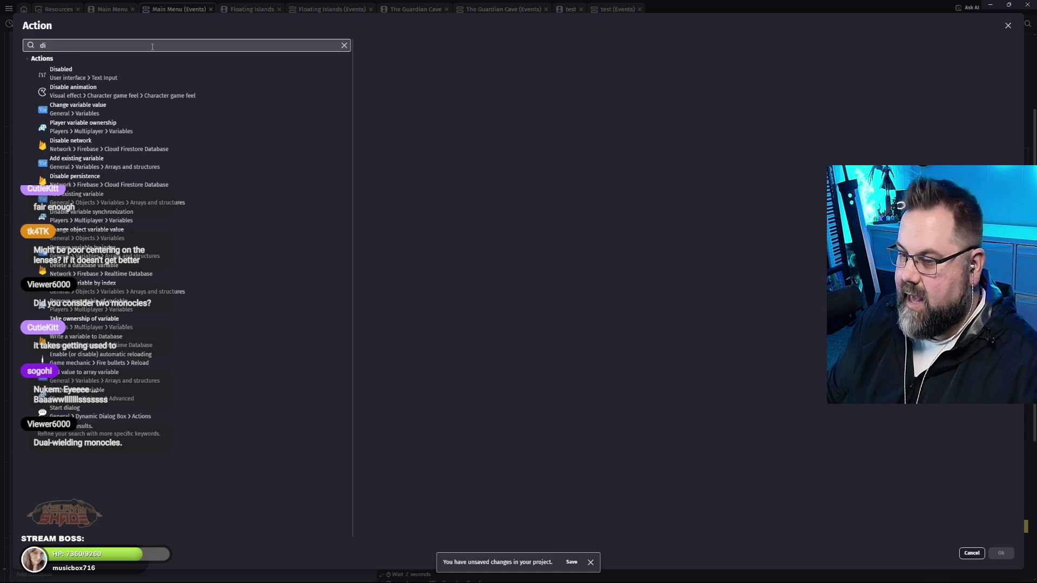
pyautogui.write('sable ')
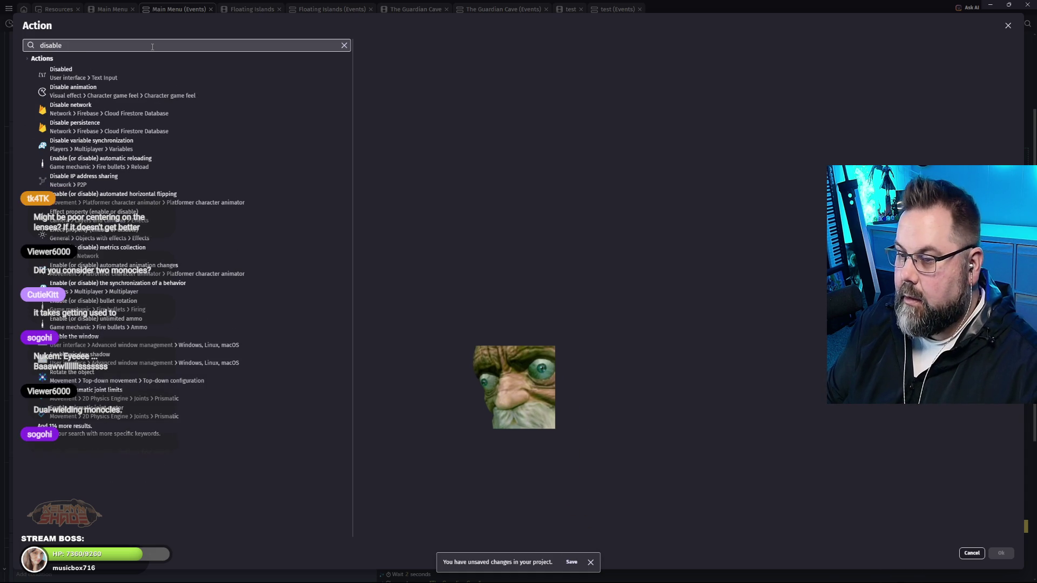
pyautogui.write('key')
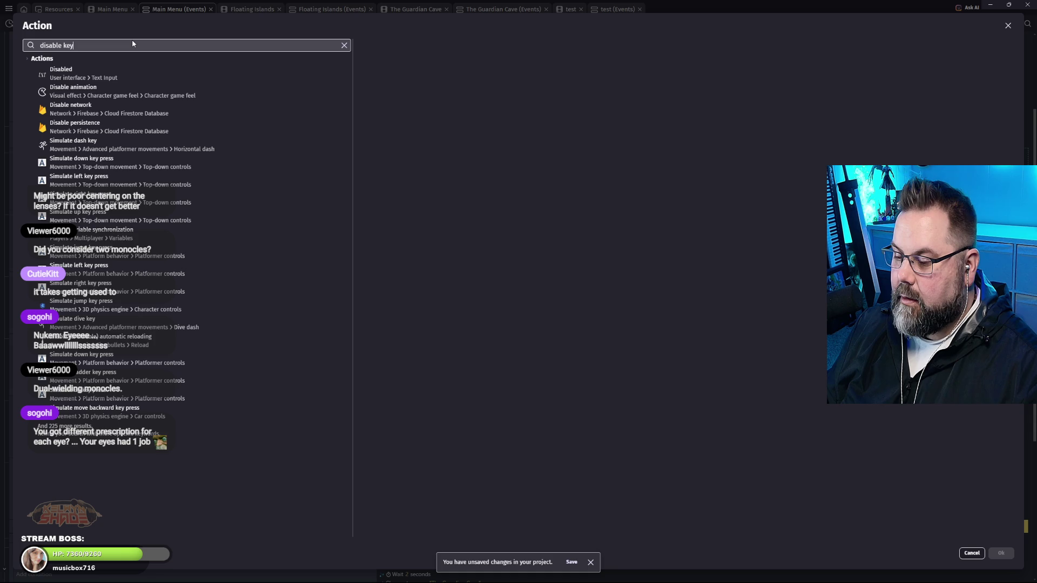
pyautogui.press('BackSpace')
pyautogui.press('BackSpace')
pyautogui.press('BackSpace')
pyautogui.write('in')
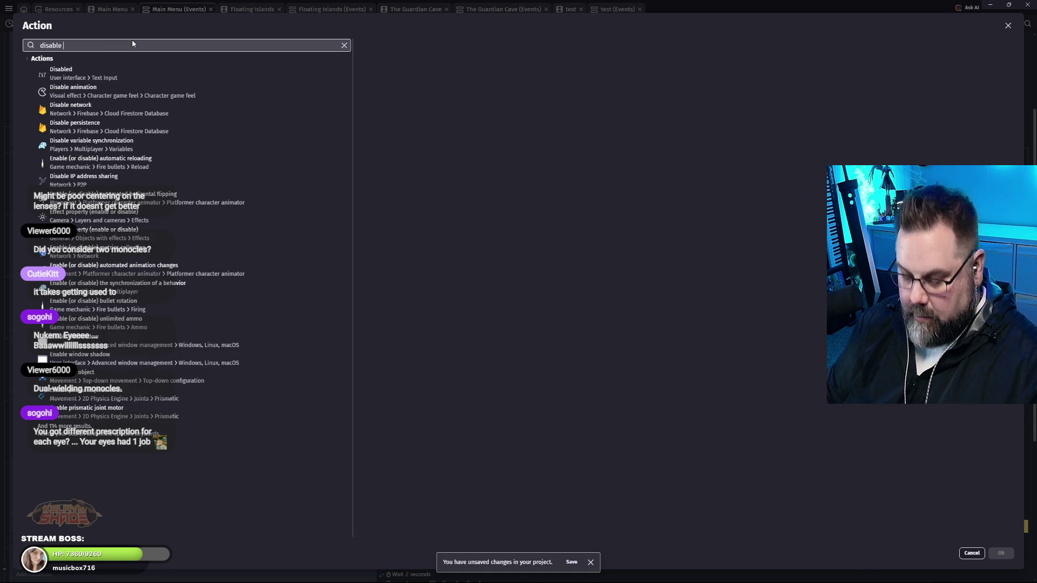
pyautogui.write('put')
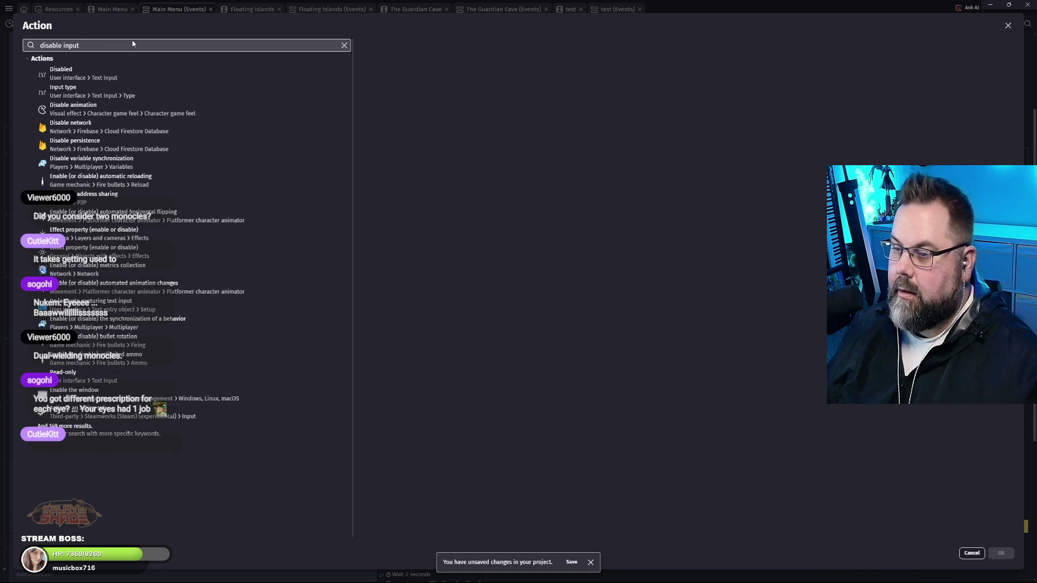
pyautogui.click(174, 95)
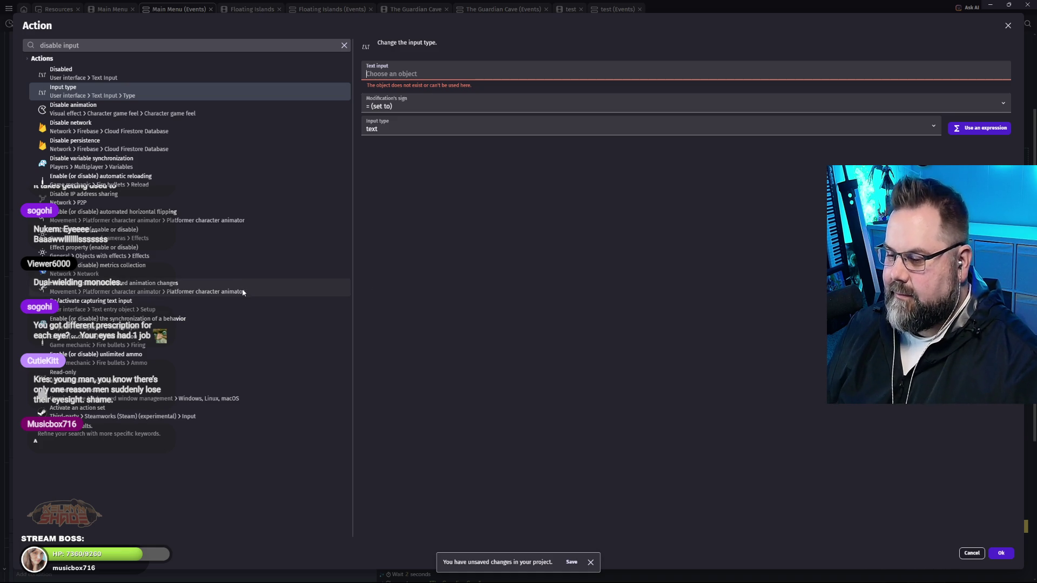
# Compare the De/activate capturing text input, Disabled, Input type and Disable animation actions.
pyautogui.click(151, 312)
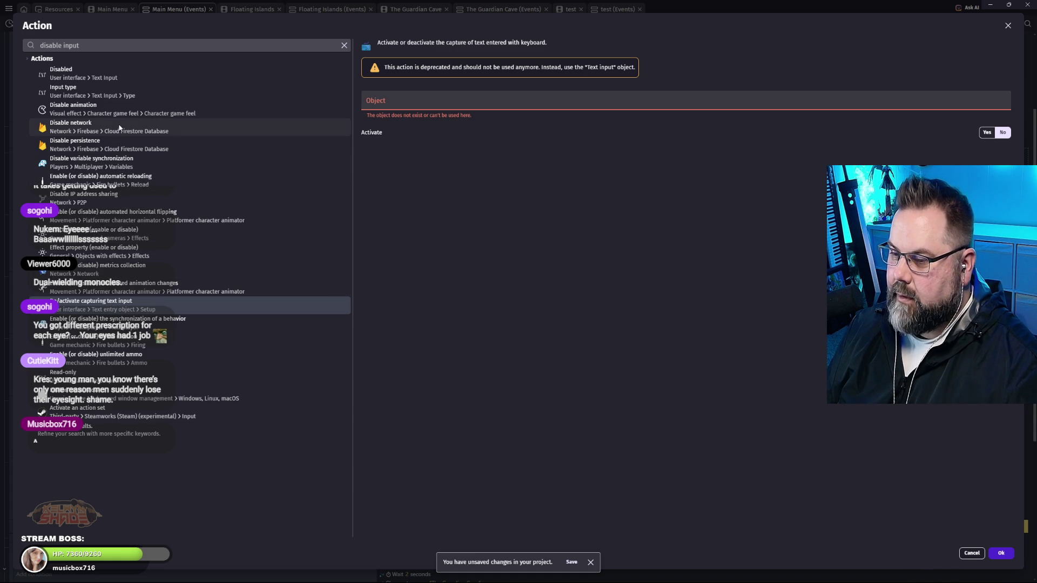
pyautogui.click(73, 83)
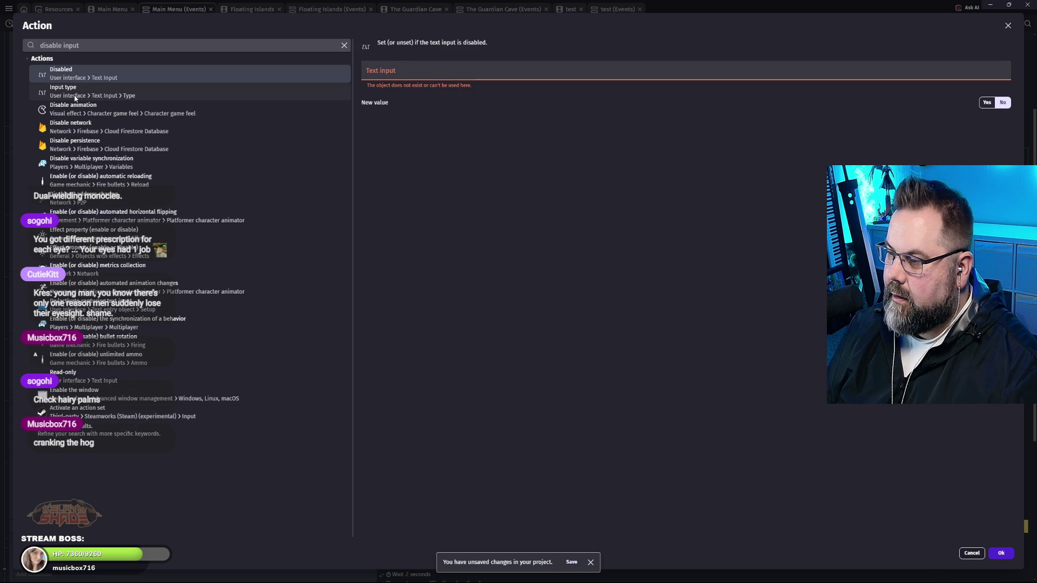
pyautogui.click(75, 97)
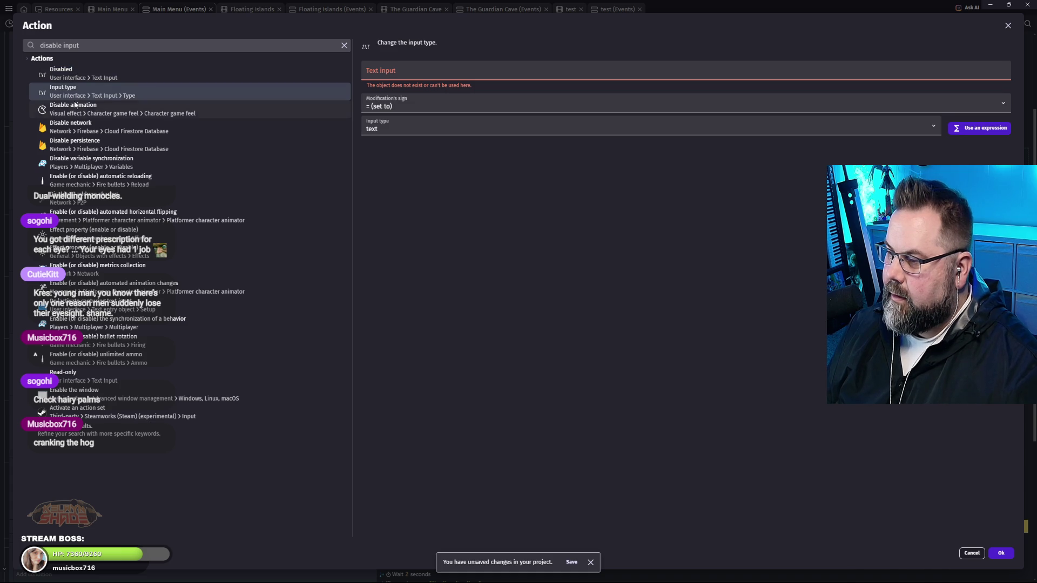
pyautogui.click(75, 109)
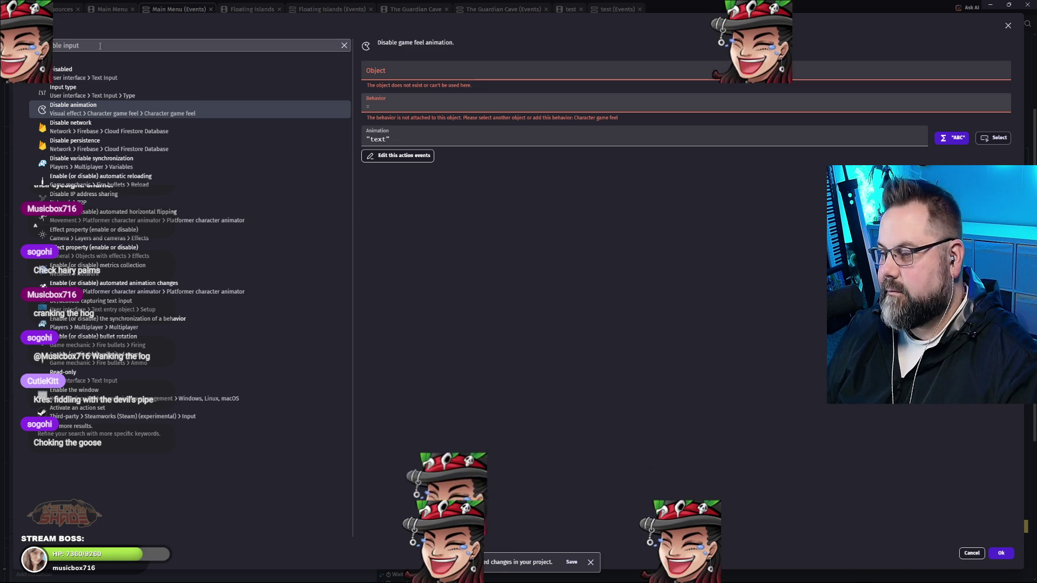
# Select the search text, then switch from GDevelop to the Edge browser.
pyautogui.click(100, 45)
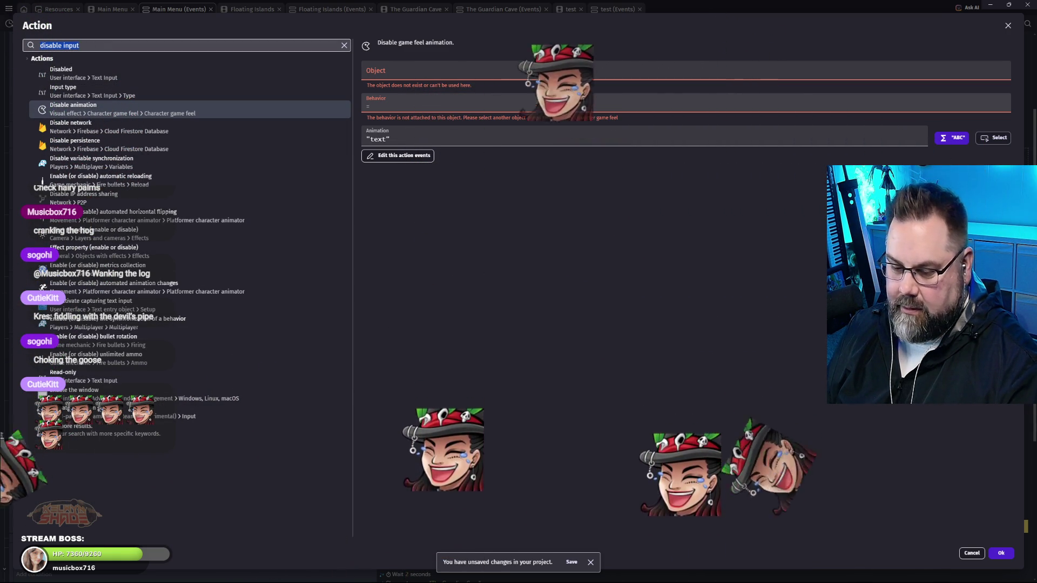
pyautogui.moveTo(638, 574)
pyautogui.click(537, 574)
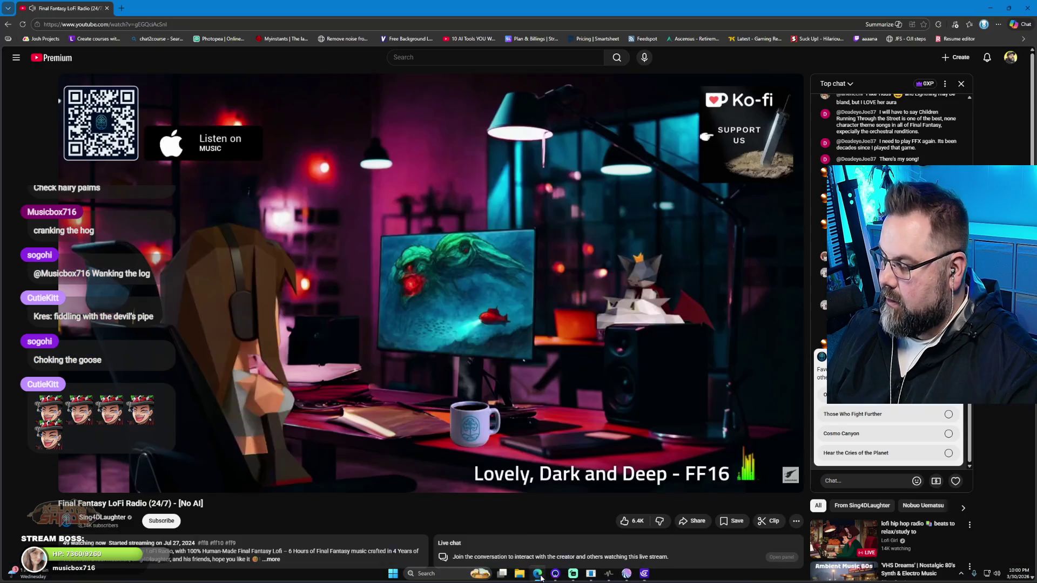
# Web-search 'gdevelop disable keyboard input' in a new tab and open the 'Ignore or block keyboard input?' thread.
pyautogui.click(120, 7)
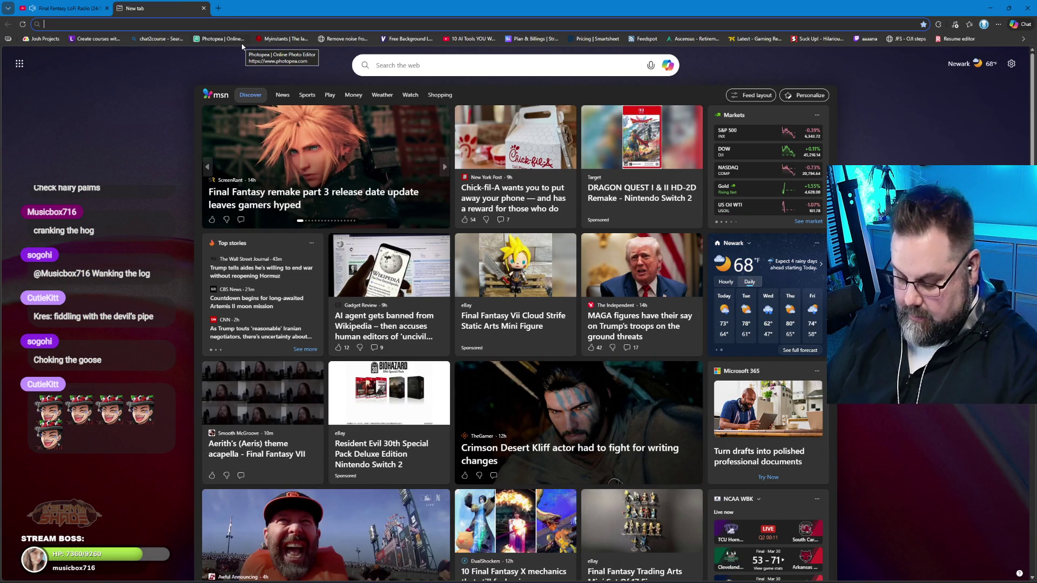
pyautogui.write('gdevelop ')
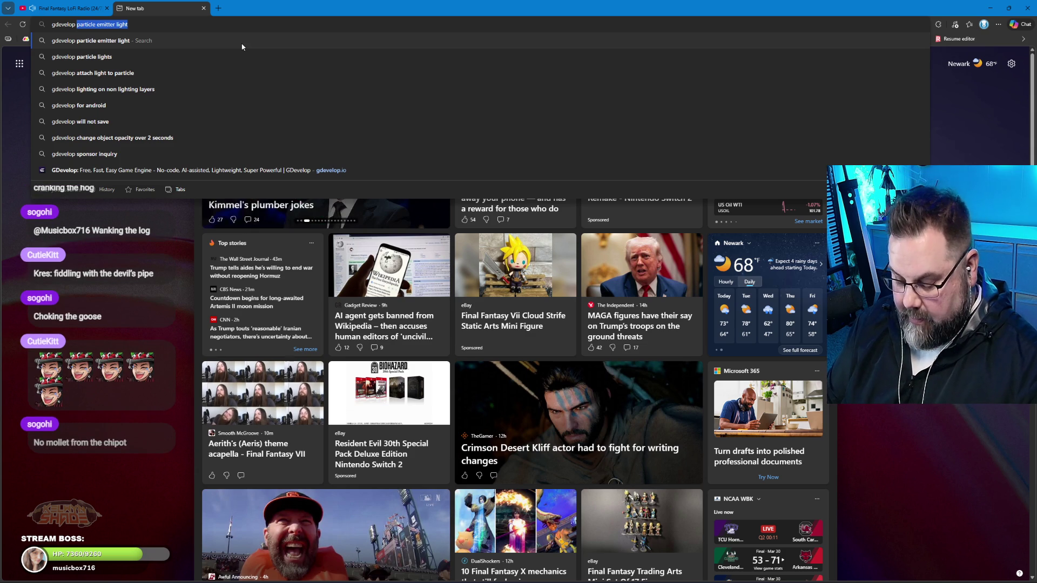
pyautogui.write('disable keyboard inpu')
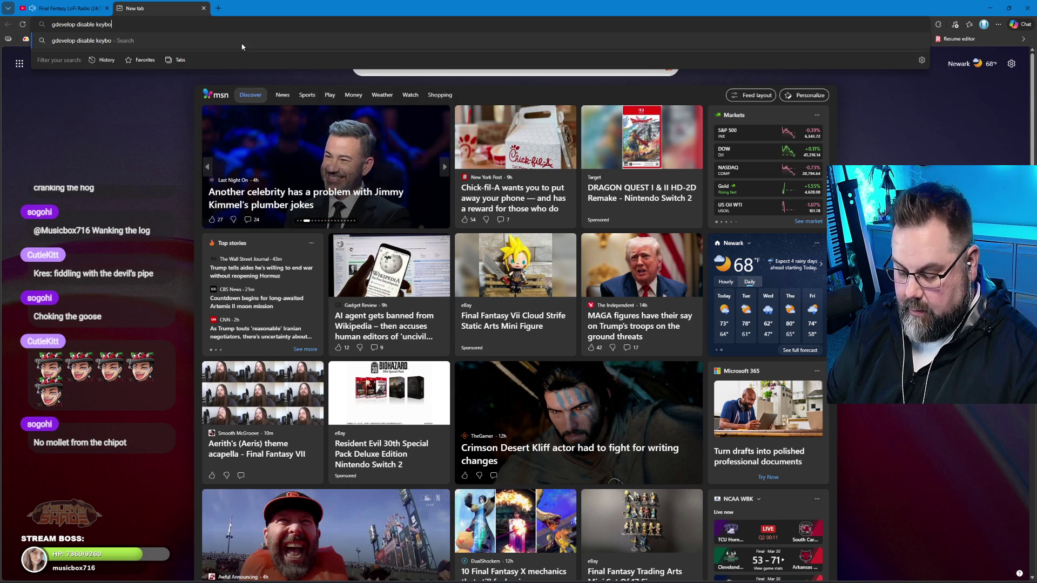
pyautogui.write('t')
pyautogui.press('Return')
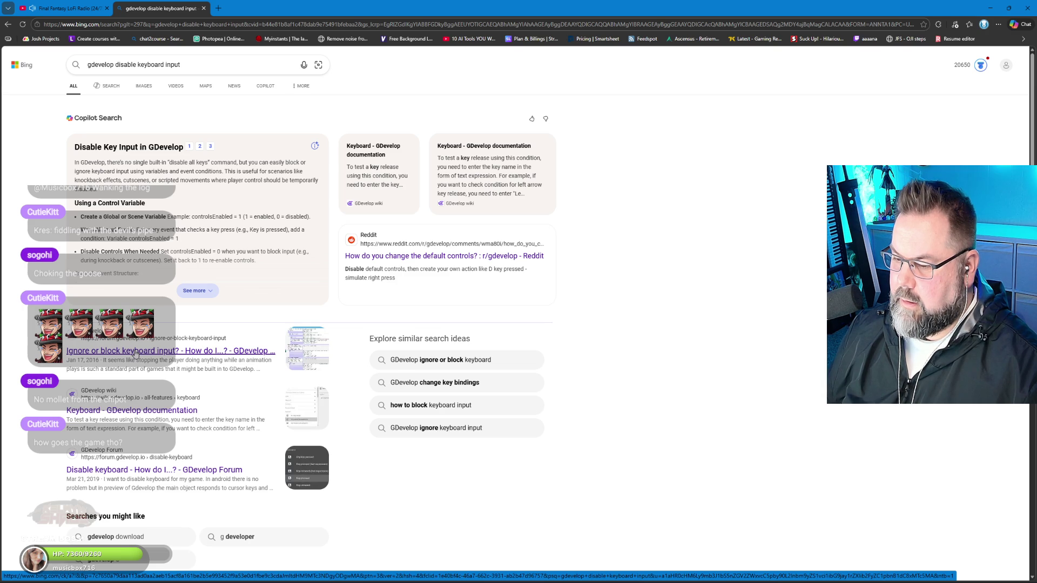
pyautogui.click(135, 351)
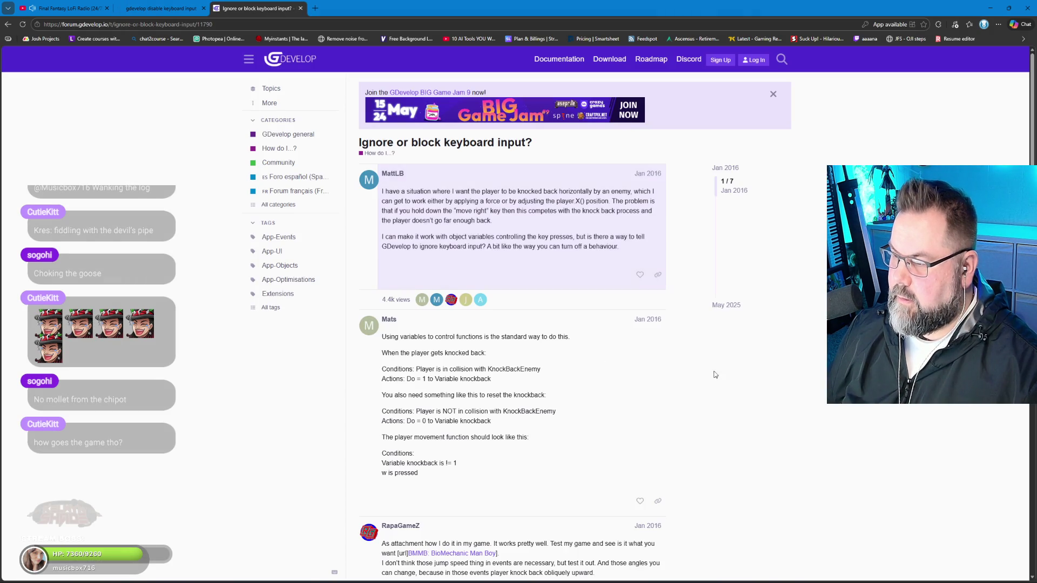
# Read the forum thread's knockback-variable advice, then close its tab to return to the Bing results.
pyautogui.scroll(-2, 716, 375)
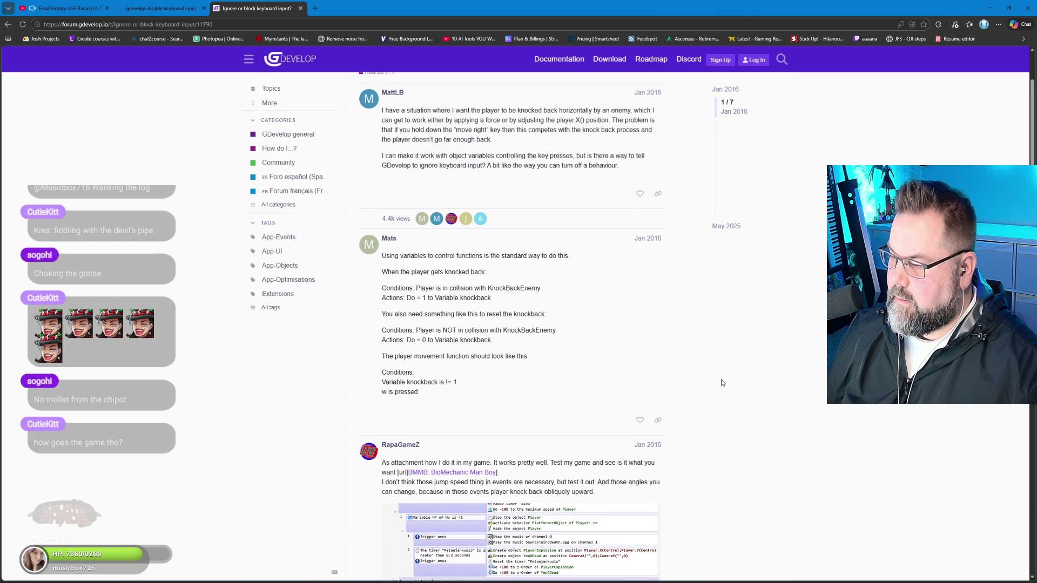
pyautogui.scroll(-3, 721, 381)
pyautogui.scroll(4, 812, 428)
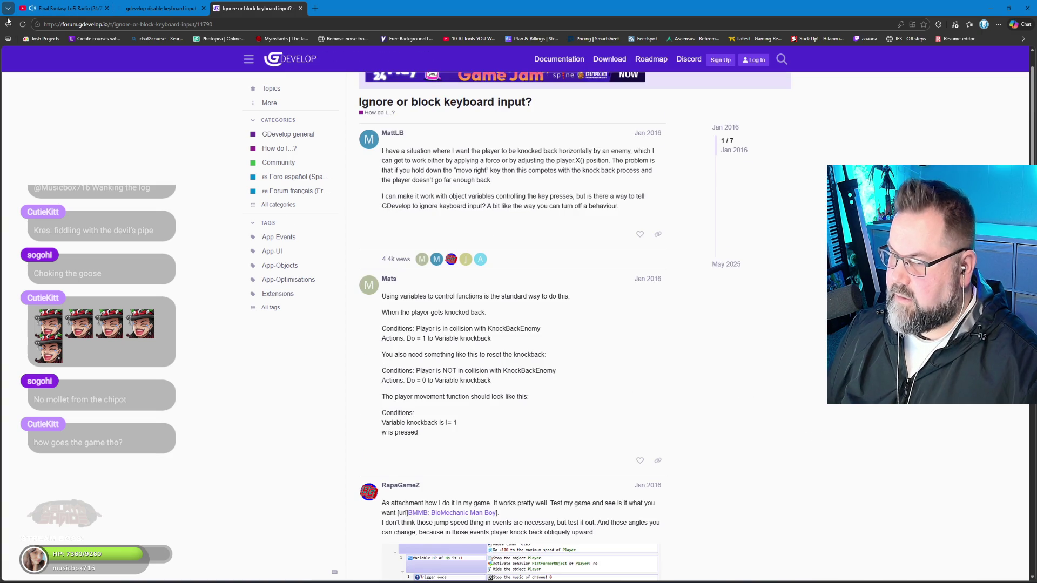
pyautogui.hotkey('ctrl', 'w')
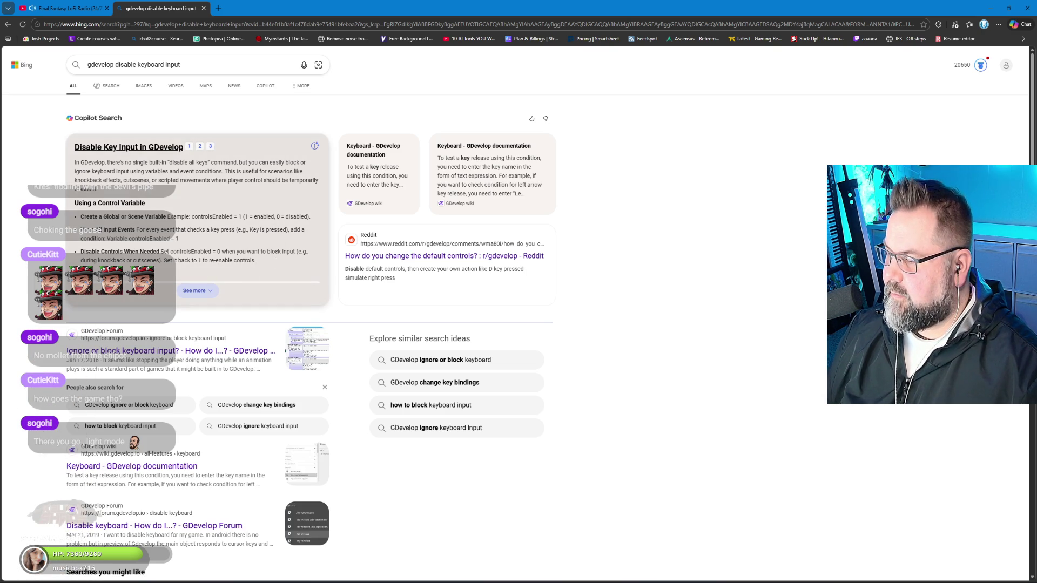
# Reopen the 'Ignore or block keyboard input?' thread, close it again, and minimize the browser.
pyautogui.scroll(-2, 275, 254)
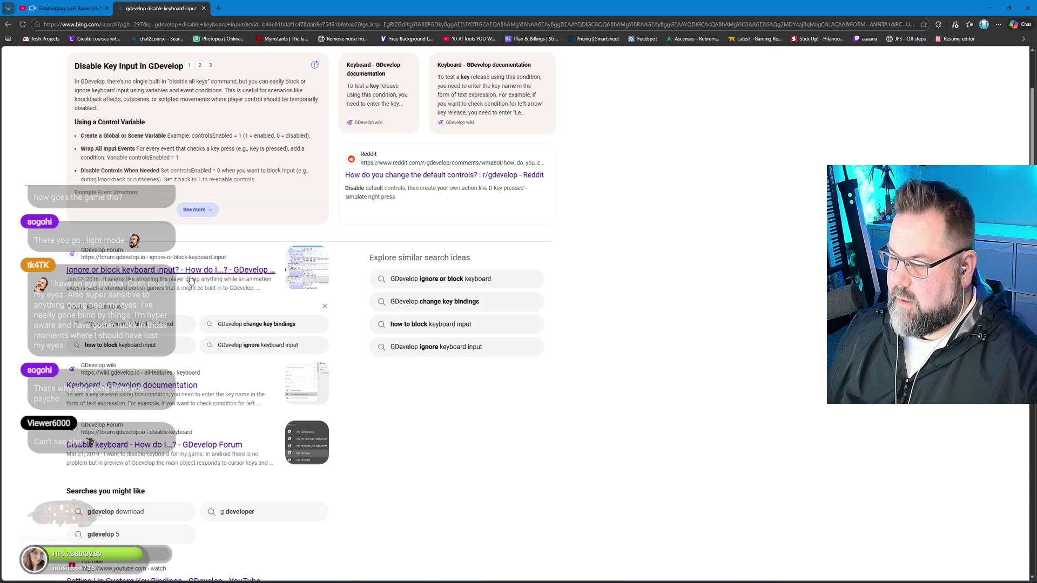
pyautogui.scroll(-2, 194, 284)
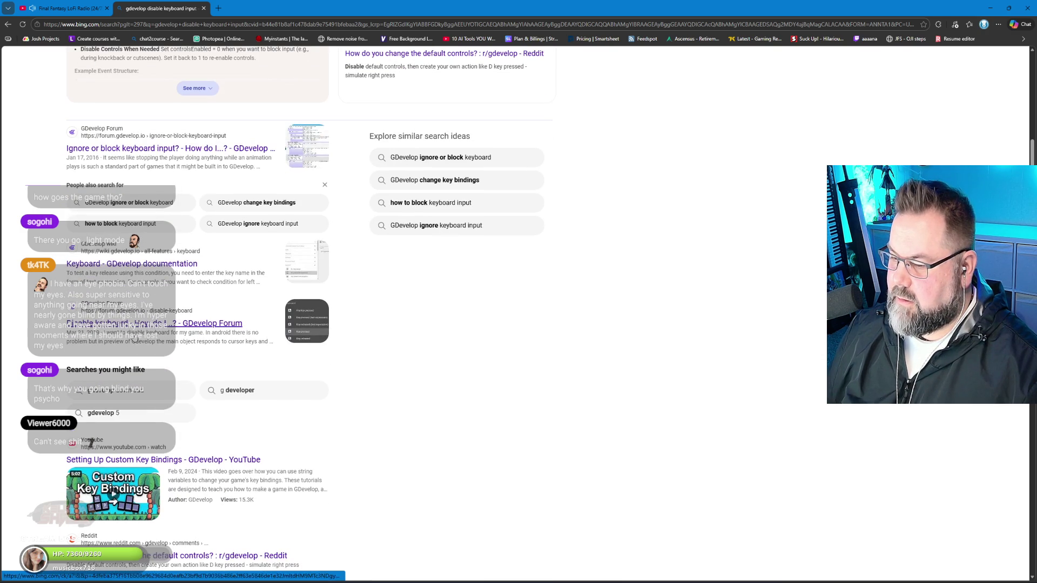
pyautogui.click(166, 149)
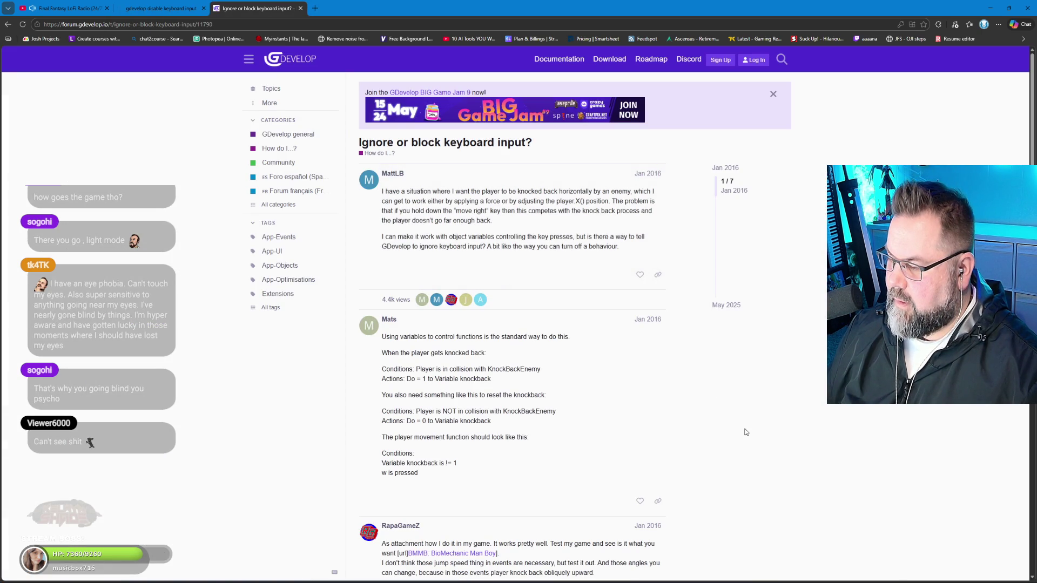
pyautogui.click(300, 8)
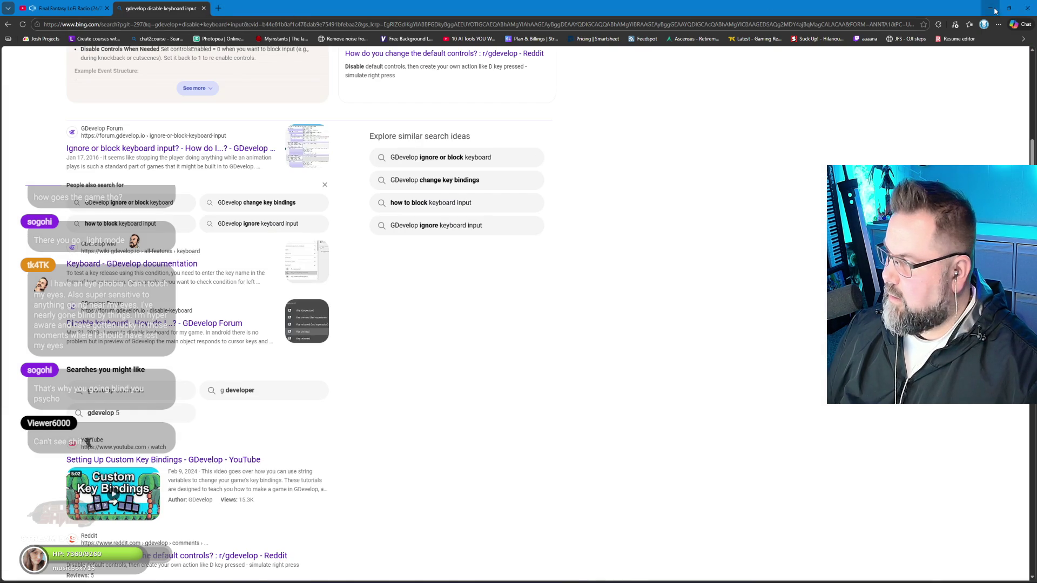
pyautogui.click(995, 10)
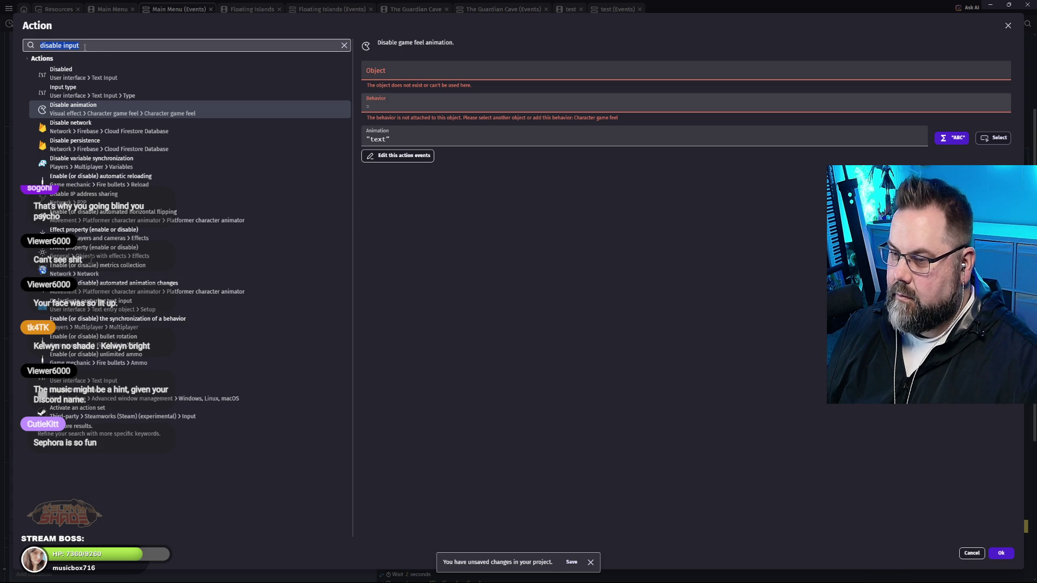
# Search the actions for 'arrow' to list Arrow_Option_1 through Arrow_Option_4, then select the search words.
pyautogui.write('arrow')
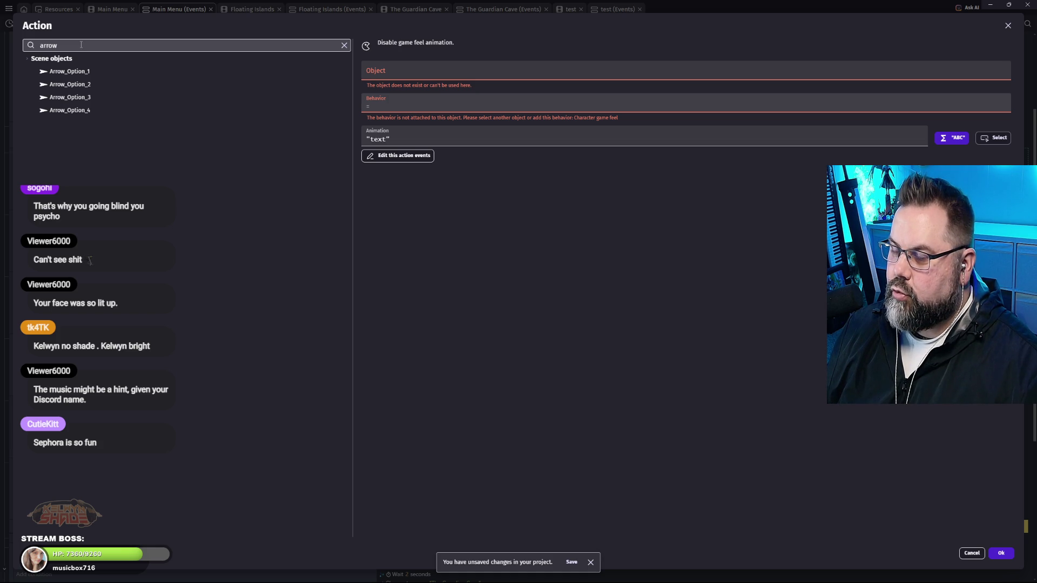
pyautogui.moveTo(74, 45); pyautogui.dragTo(22, 45)
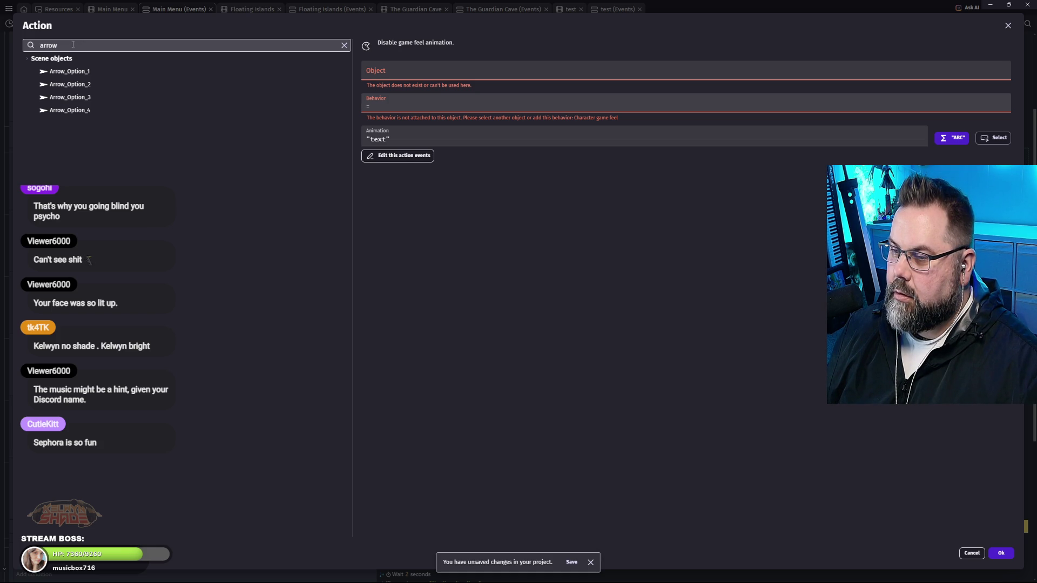
# Search 'input' to browse input-related actions, then close the Action dialog without adding anything.
pyautogui.write('input')
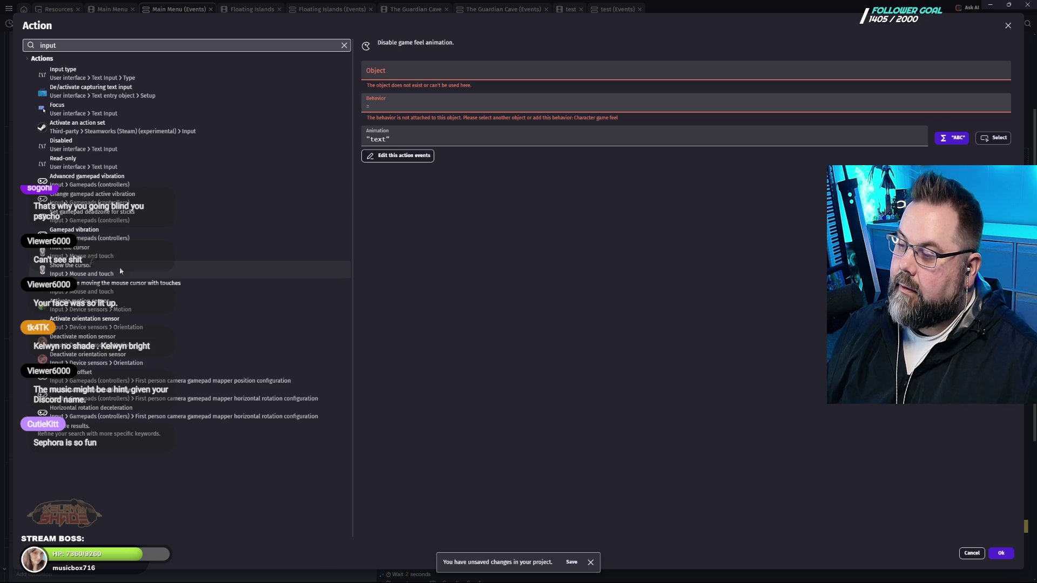
pyautogui.click(1008, 25)
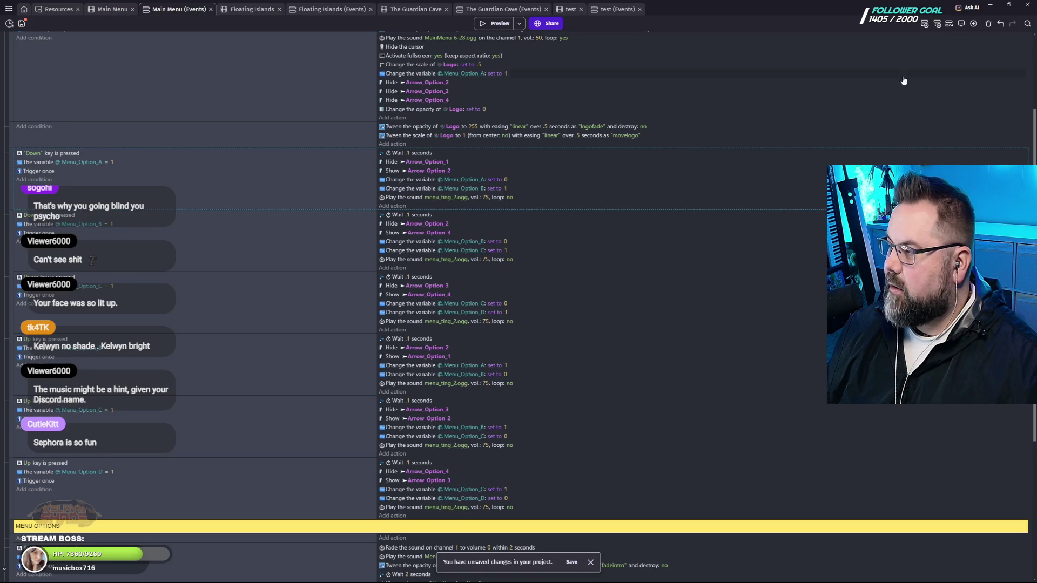
# Launch the preview with F5 and test Up/Down arrow moves across START GAME, OPTIONS, CREDITS, EXIT GAME.
pyautogui.press('F5')
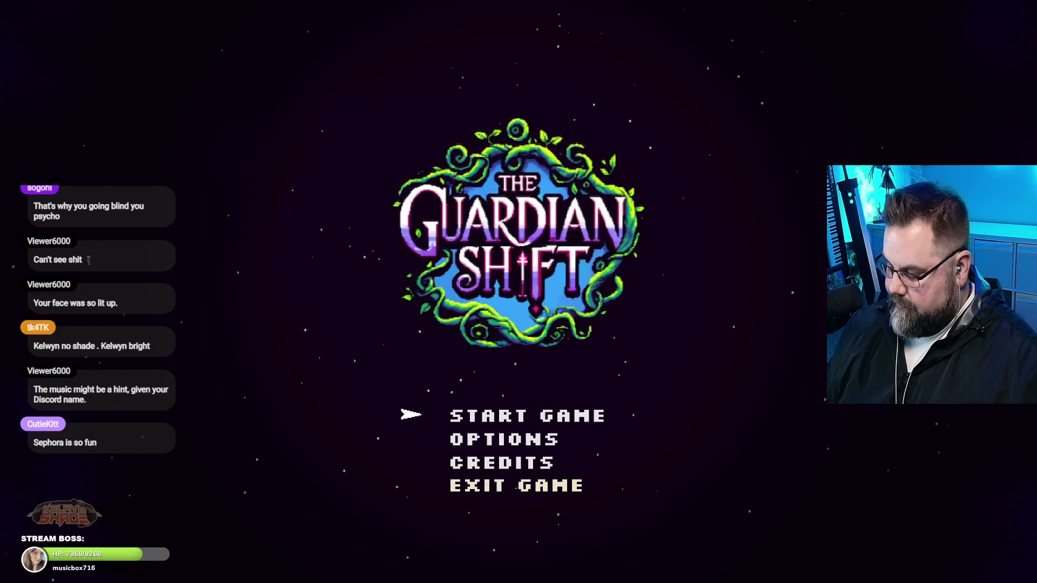
pyautogui.press('Down')
pyautogui.press('Down')
pyautogui.press('Down')
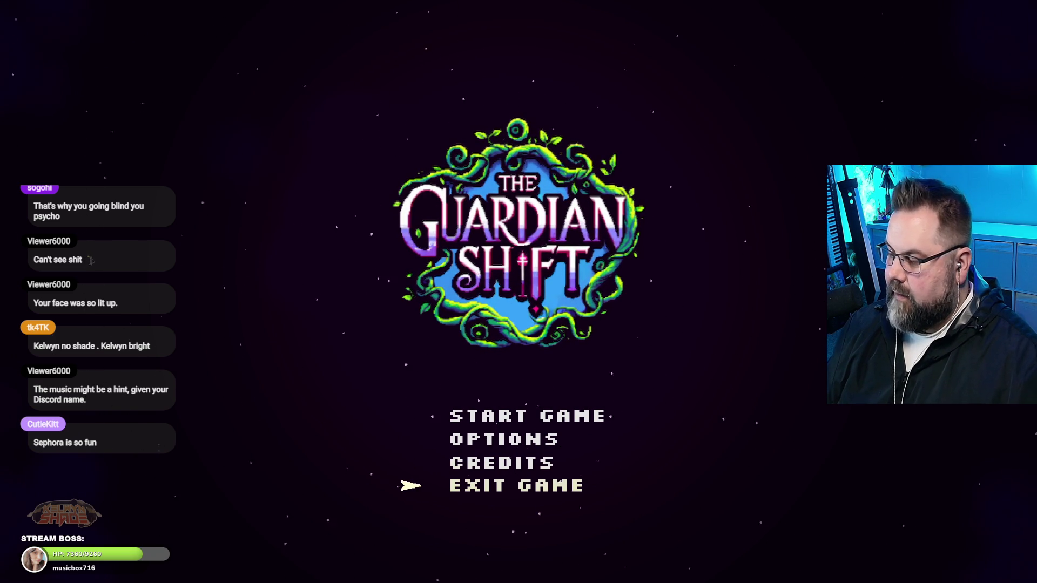
pyautogui.press('Up')
pyautogui.press('Up')
pyautogui.press('Up')
pyautogui.press('Down')
pyautogui.press('Down')
pyautogui.press('Down')
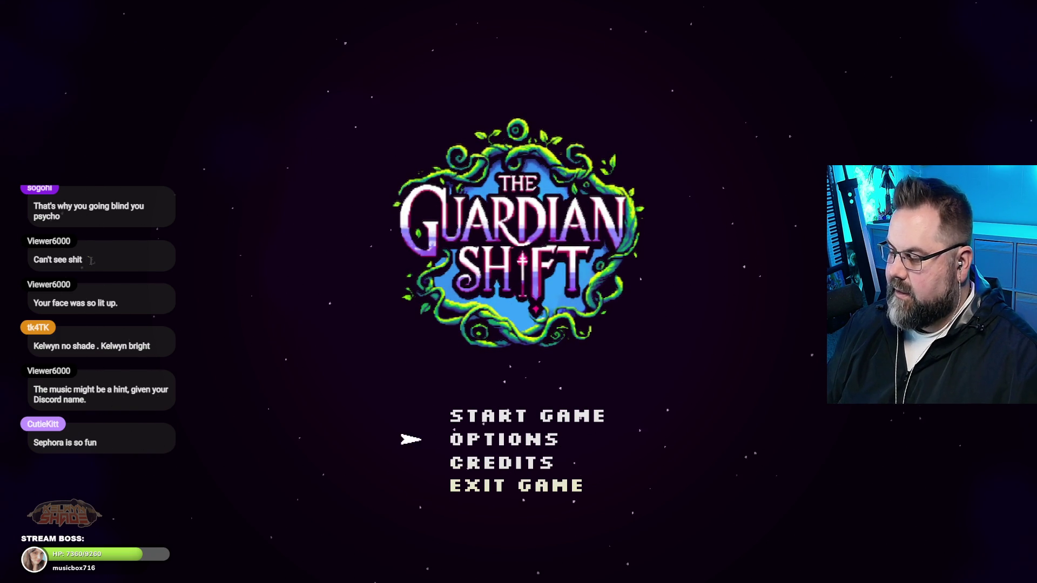
pyautogui.press('Up')
pyautogui.press('Up')
pyautogui.press('Up')
pyautogui.press('Down')
pyautogui.press('Down')
pyautogui.press('Down')
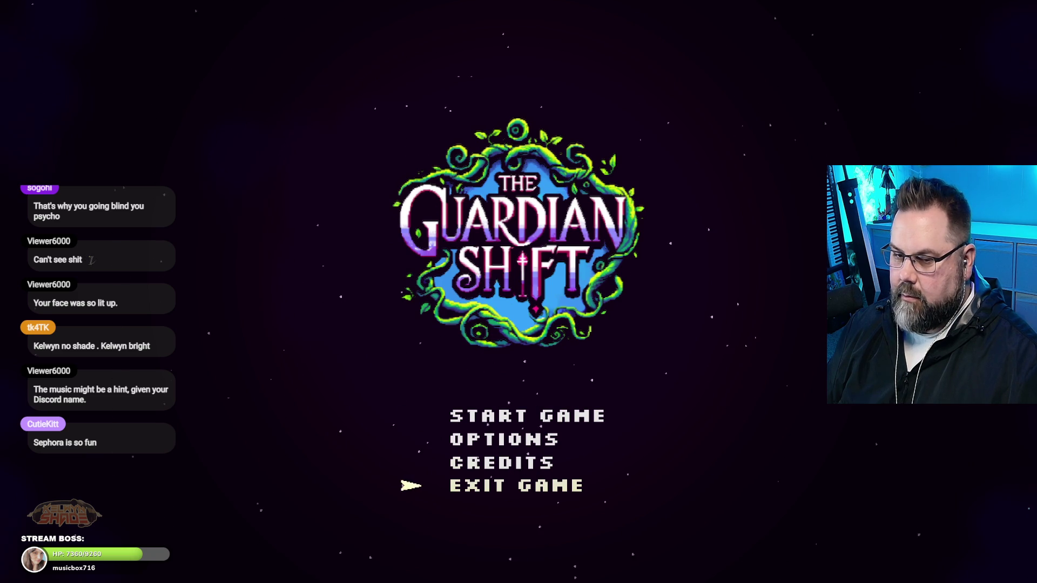
pyautogui.press('Up')
pyautogui.press('Up')
pyautogui.press('Down')
pyautogui.press('Up')
pyautogui.press('Down')
pyautogui.press('Down')
pyautogui.press('Down')
pyautogui.press('Up')
pyautogui.press('Up')
pyautogui.press('Up')
pyautogui.press('Down')
pyautogui.press('Down')
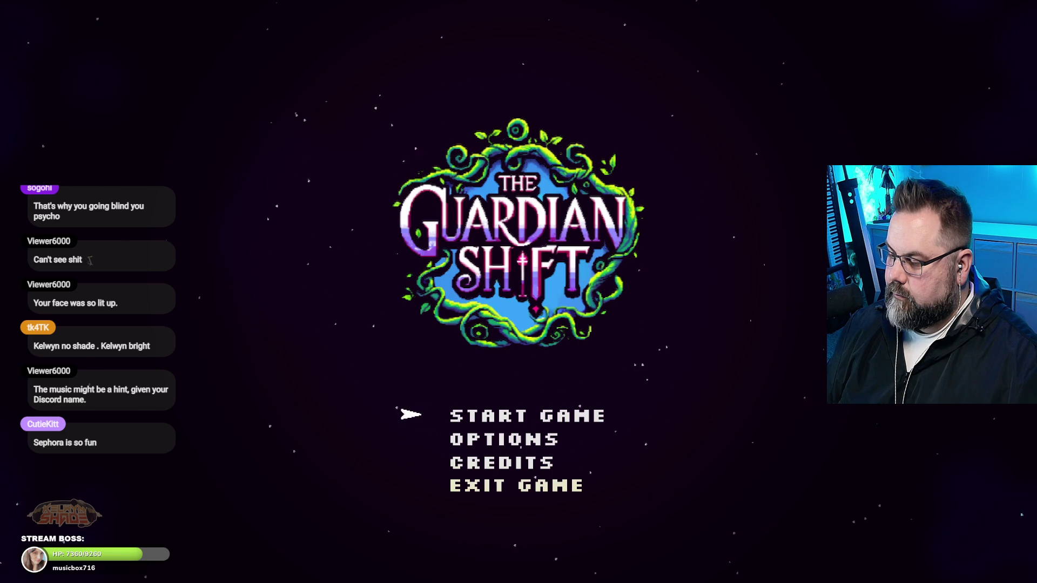
pyautogui.press('Down')
pyautogui.press('Down')
pyautogui.press('Down')
pyautogui.press('Down')
pyautogui.press('Down')
pyautogui.press('Down')
pyautogui.press('Down')
pyautogui.press('Down')
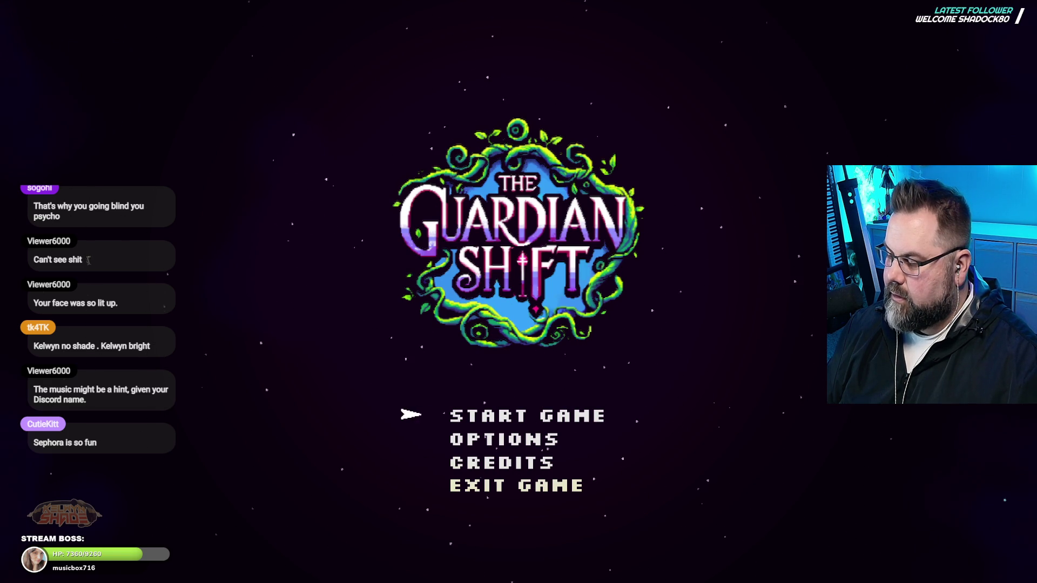
pyautogui.press('Up')
pyautogui.press('Up')
pyautogui.press('Down')
pyautogui.press('Up')
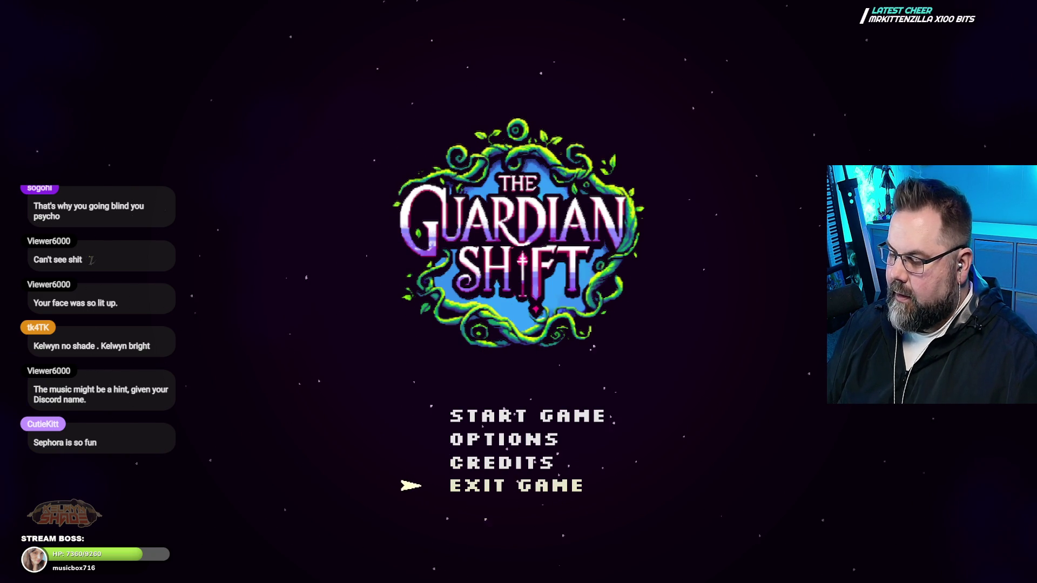
pyautogui.press('Up')
pyautogui.press('Up')
pyautogui.press('Up')
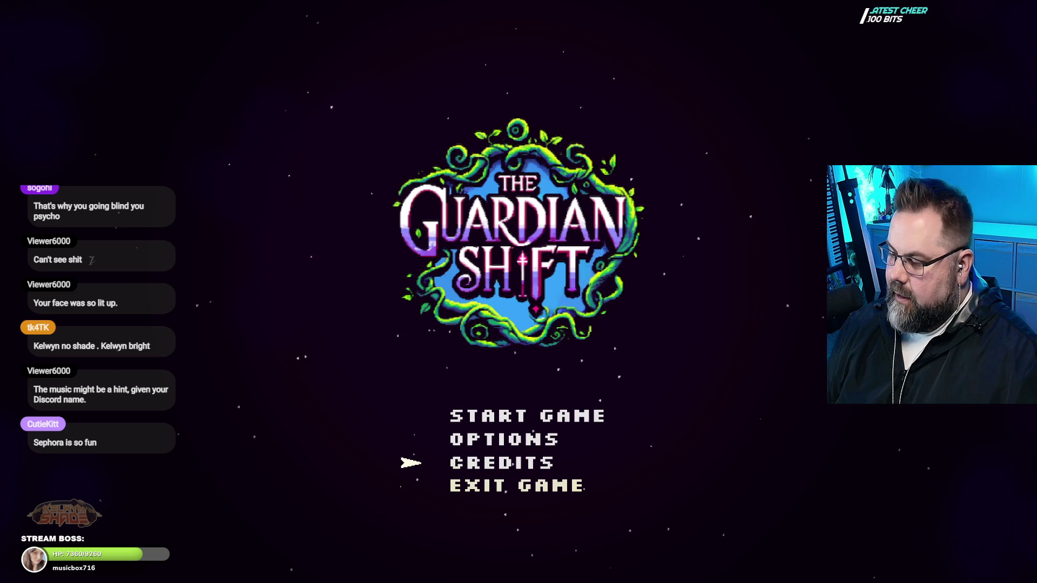
pyautogui.press('Down')
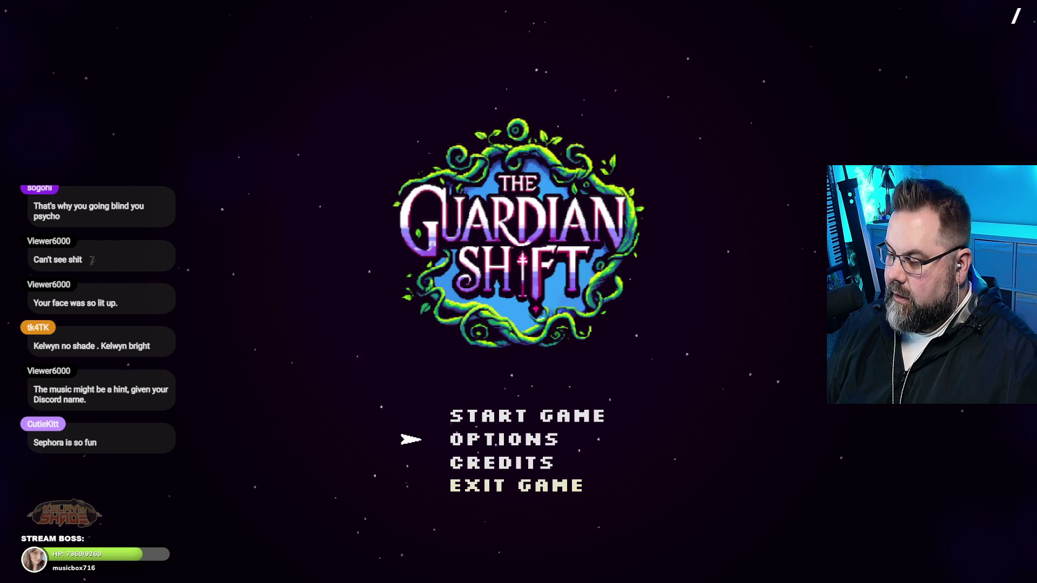
pyautogui.press('Up')
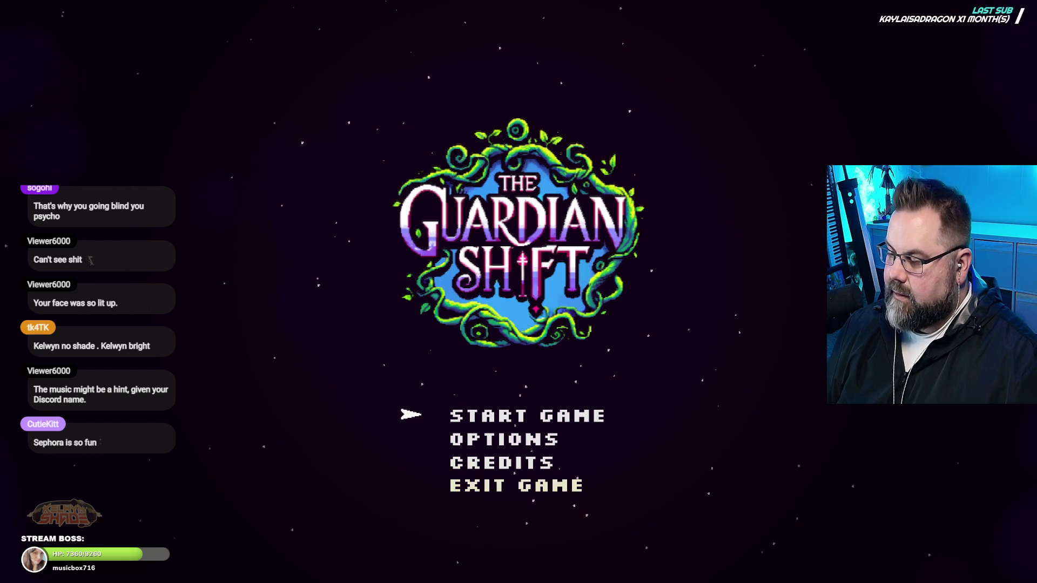
pyautogui.press('Down')
pyautogui.press('Up')
pyautogui.press('Up')
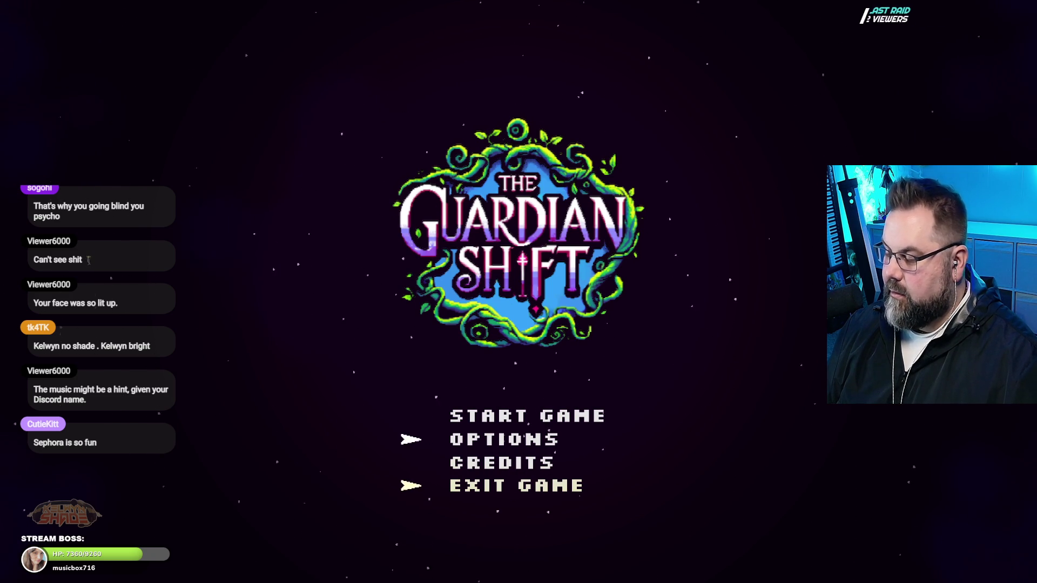
pyautogui.press('Up')
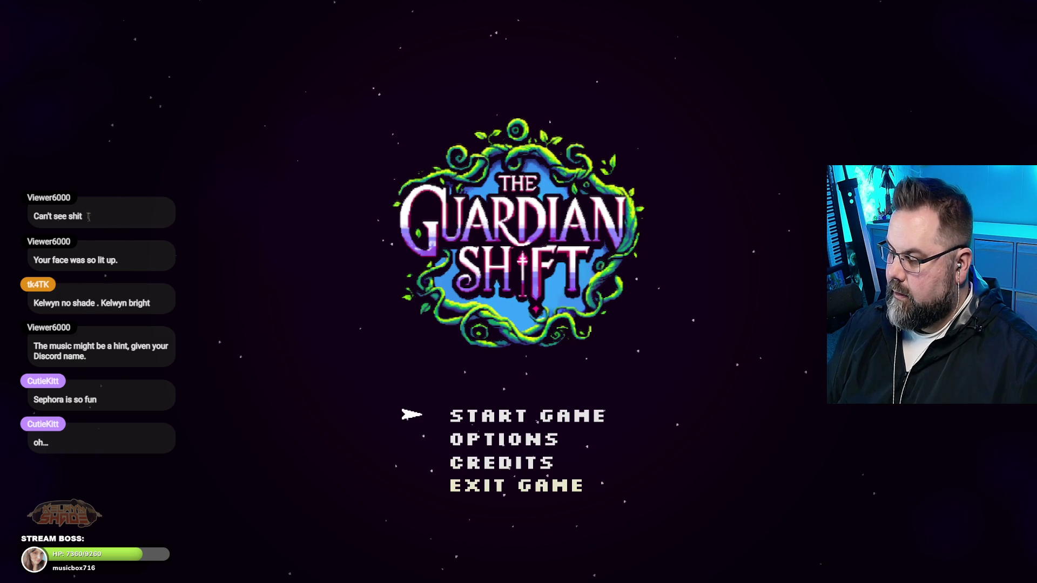
pyautogui.press('Down')
pyautogui.press('Down')
pyautogui.press('Down')
pyautogui.press('Up')
pyautogui.press('Up')
pyautogui.press('Up')
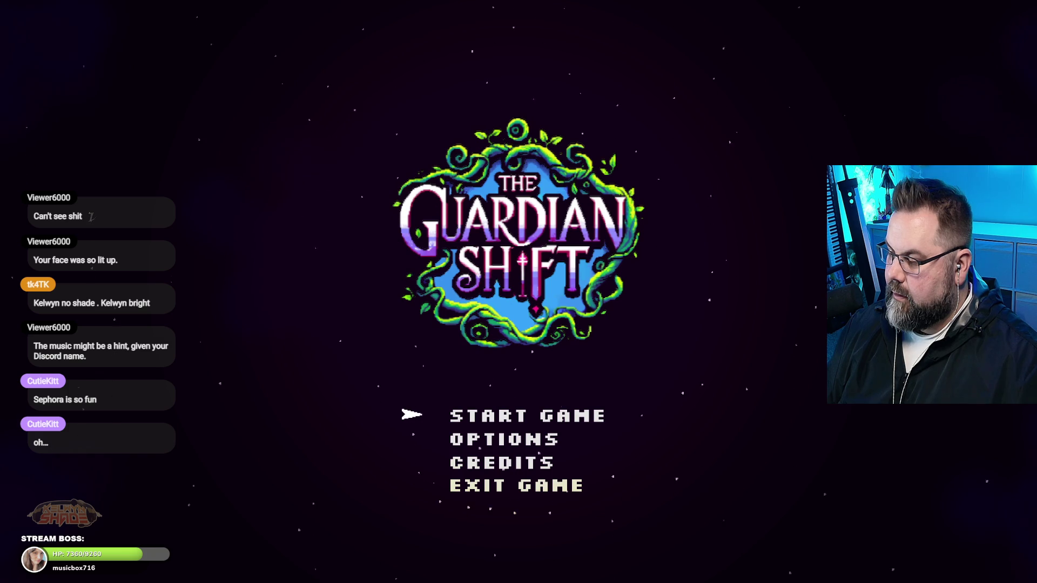
pyautogui.press('Down')
pyautogui.press('Down')
pyautogui.press('Down')
pyautogui.press('Up')
pyautogui.press('Up')
pyautogui.press('Up')
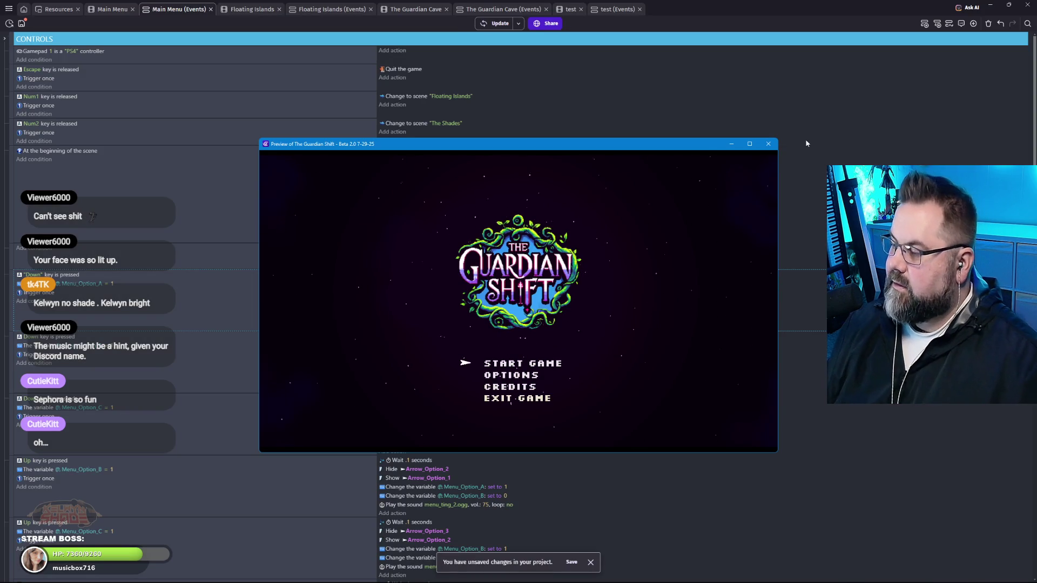
# Move the game preview window higher, then close it to return to the Main Menu events.
pyautogui.moveTo(544, 150); pyautogui.dragTo(528, 56)
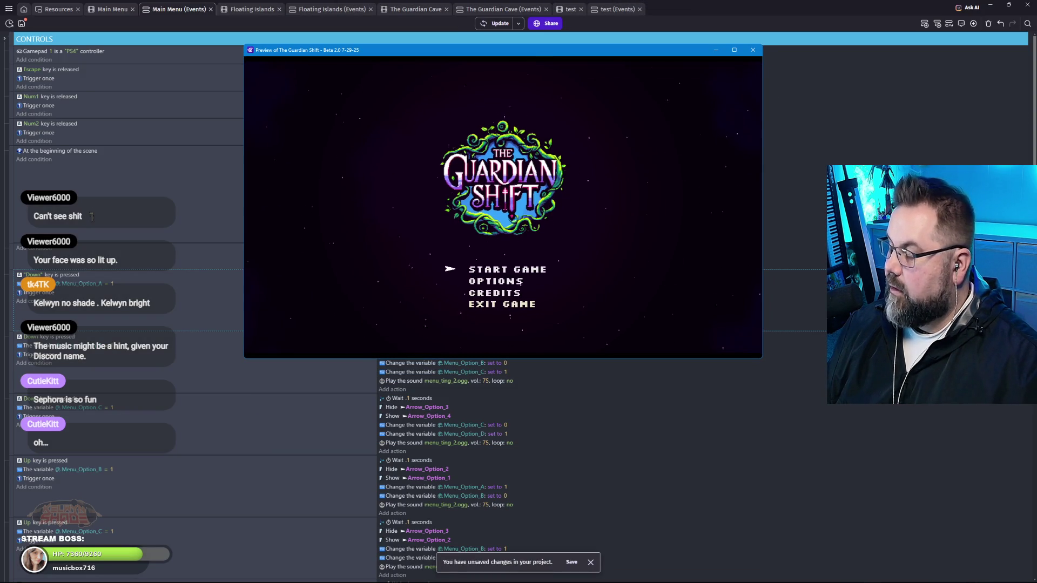
pyautogui.click(753, 50)
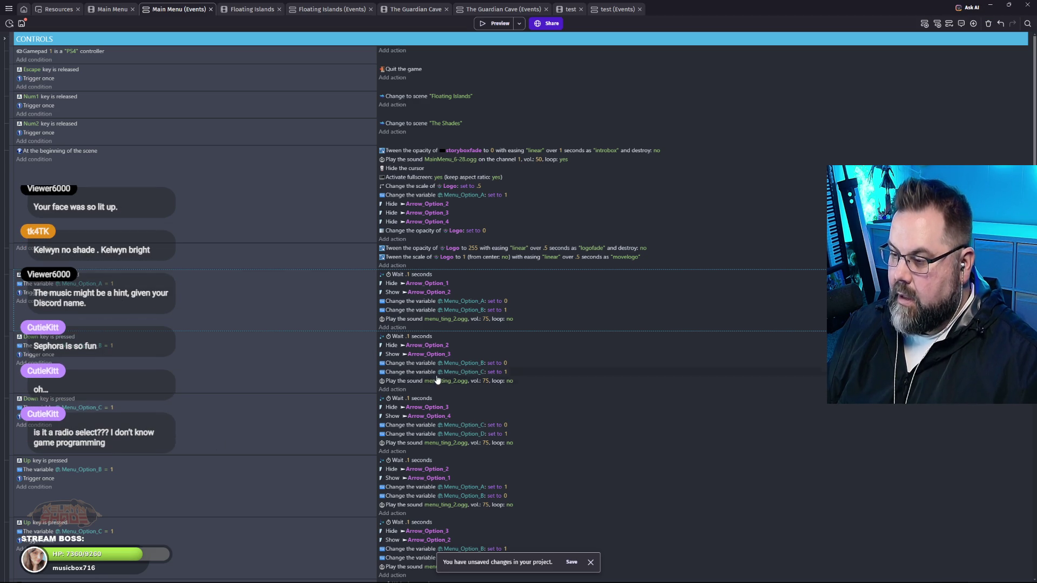
pyautogui.scroll(-1, 405, 369)
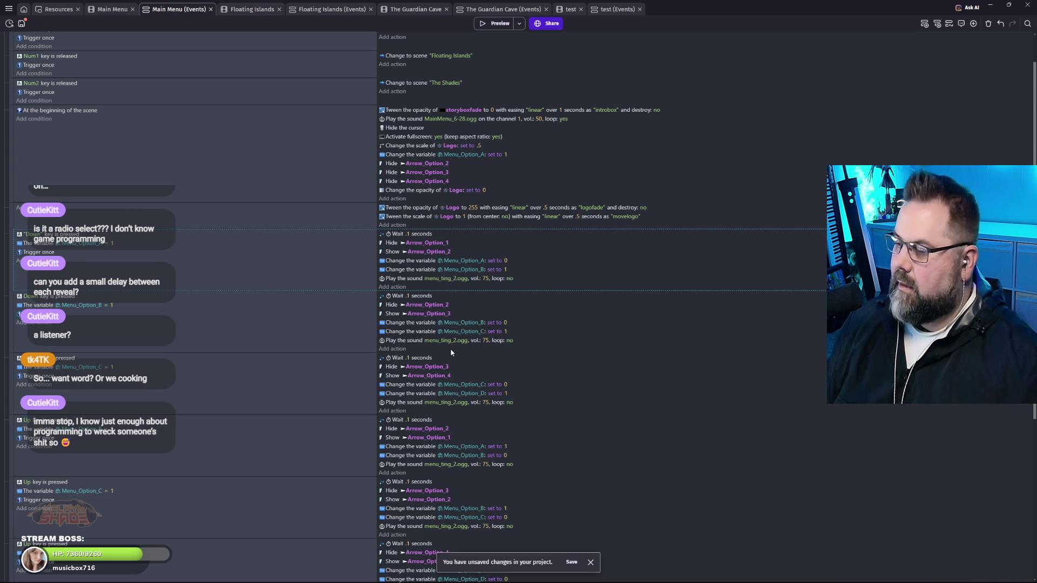
pyautogui.scroll(-1, 425, 351)
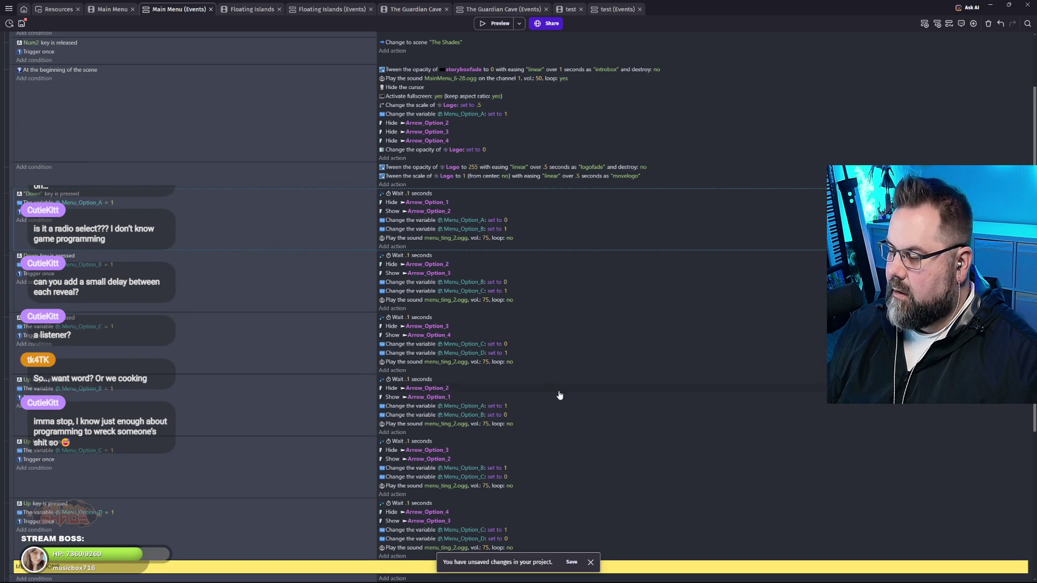
pyautogui.scroll(-1, 593, 405)
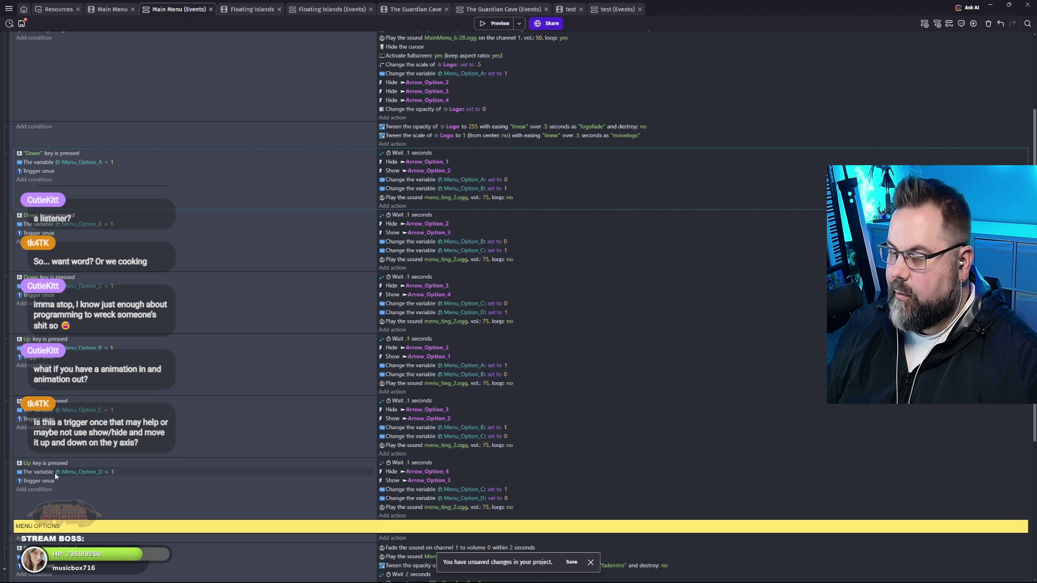
pyautogui.scroll(1, 83, 474)
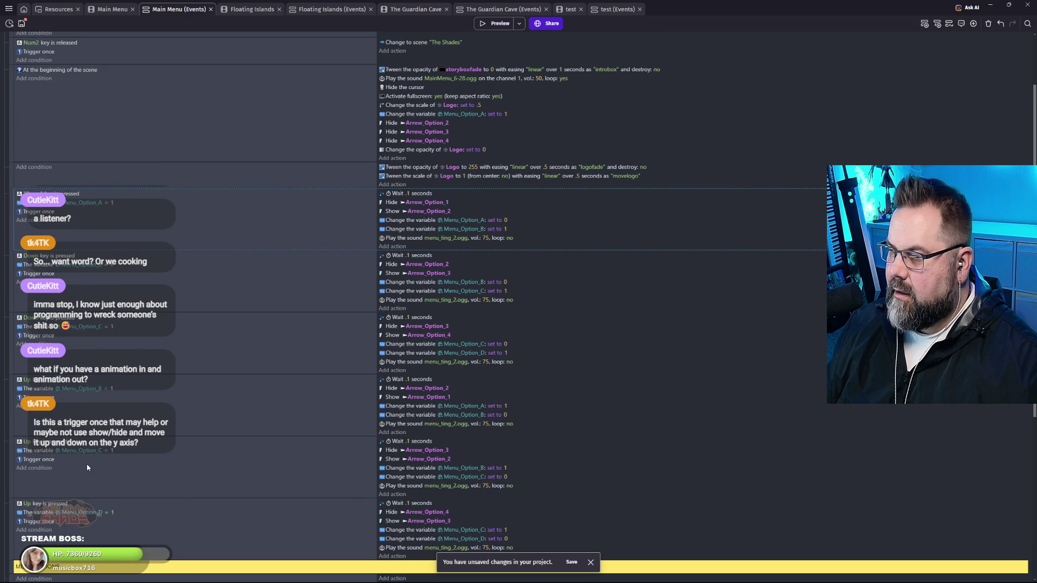
pyautogui.scroll(-1, 85, 468)
pyautogui.scroll(-1, 85, 469)
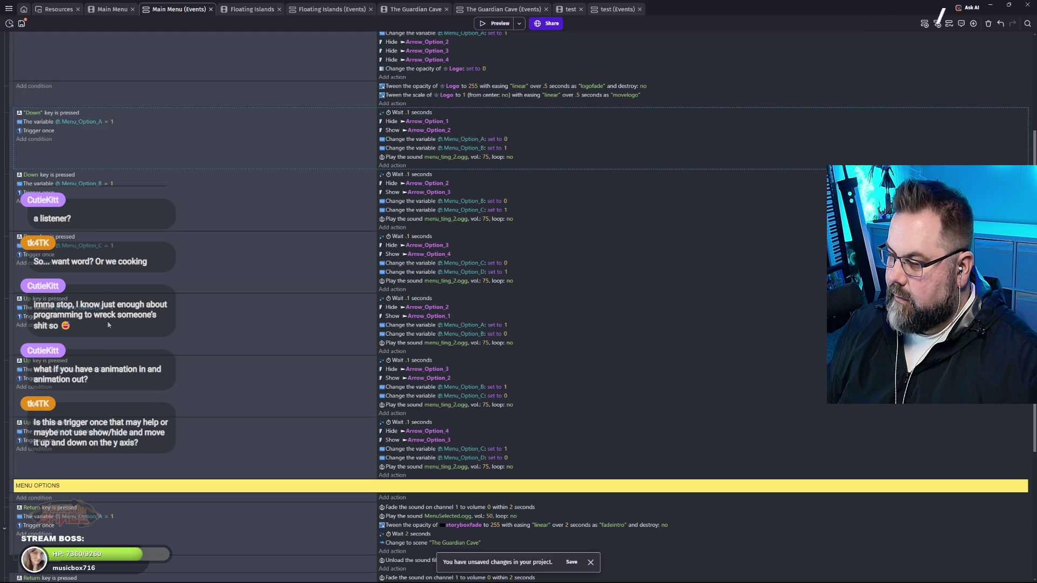
pyautogui.click(43, 141)
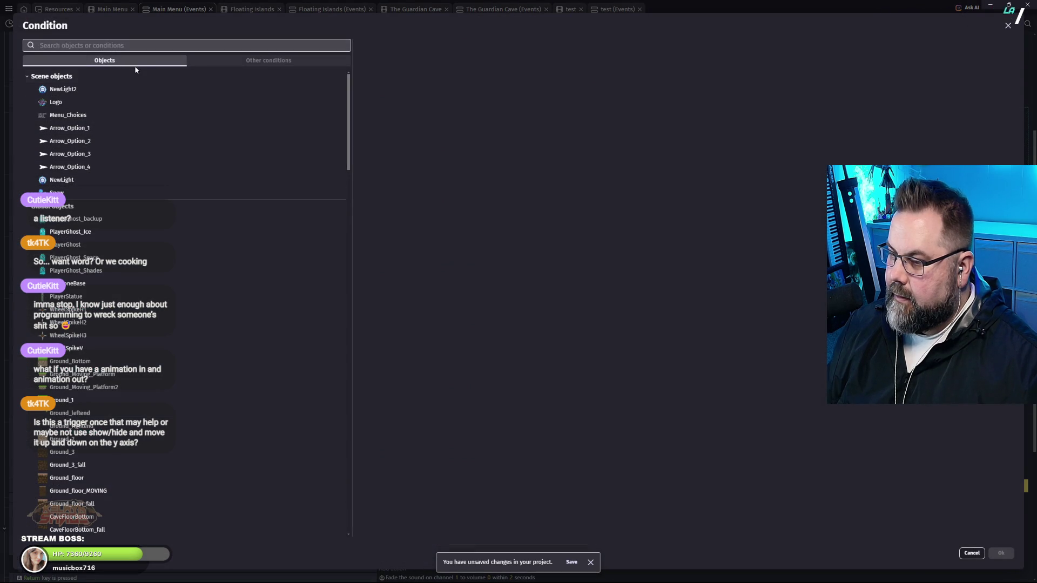
pyautogui.click(259, 60)
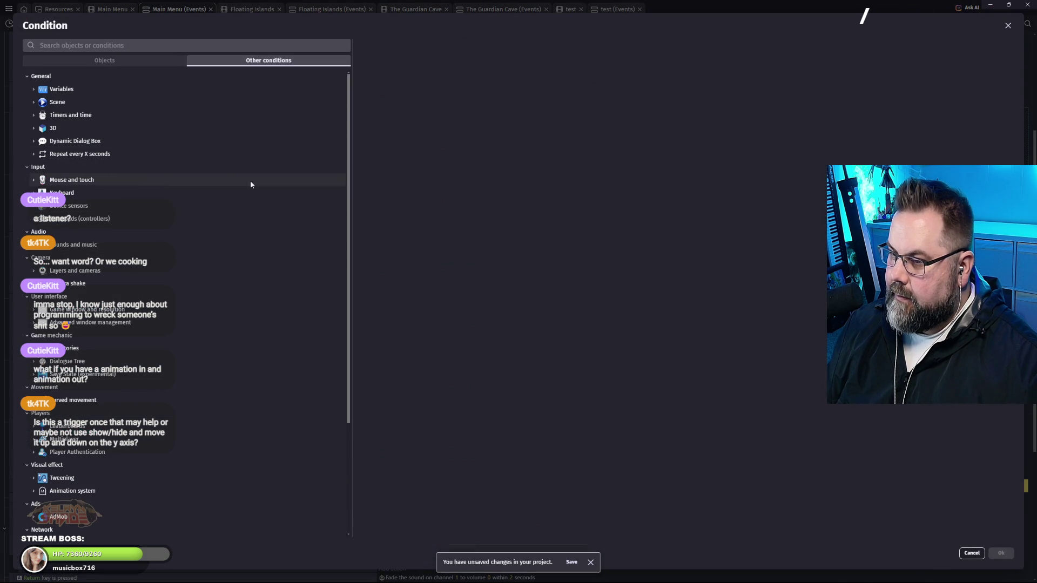
pyautogui.click(61, 193)
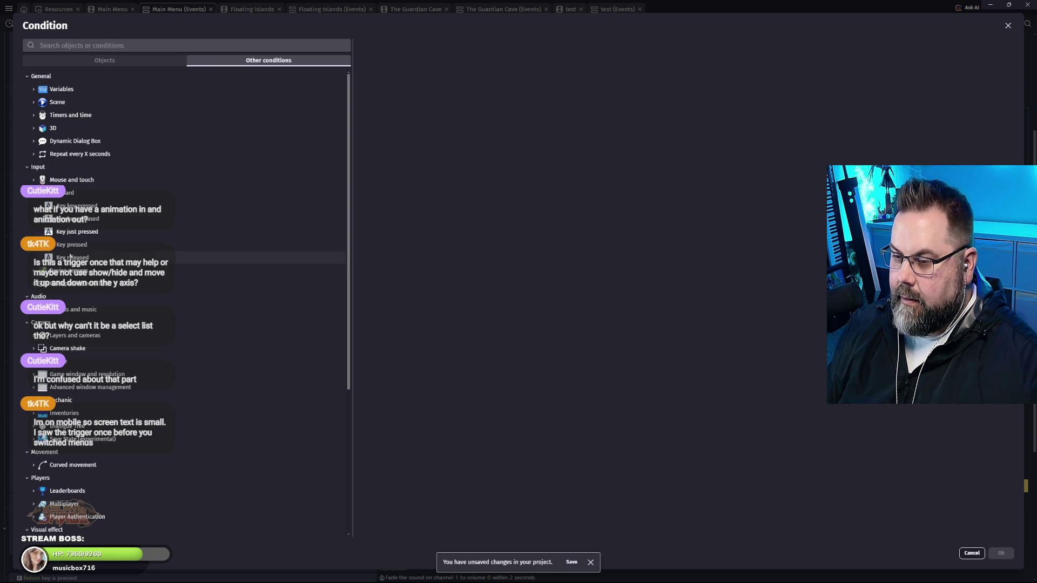
pyautogui.click(1008, 26)
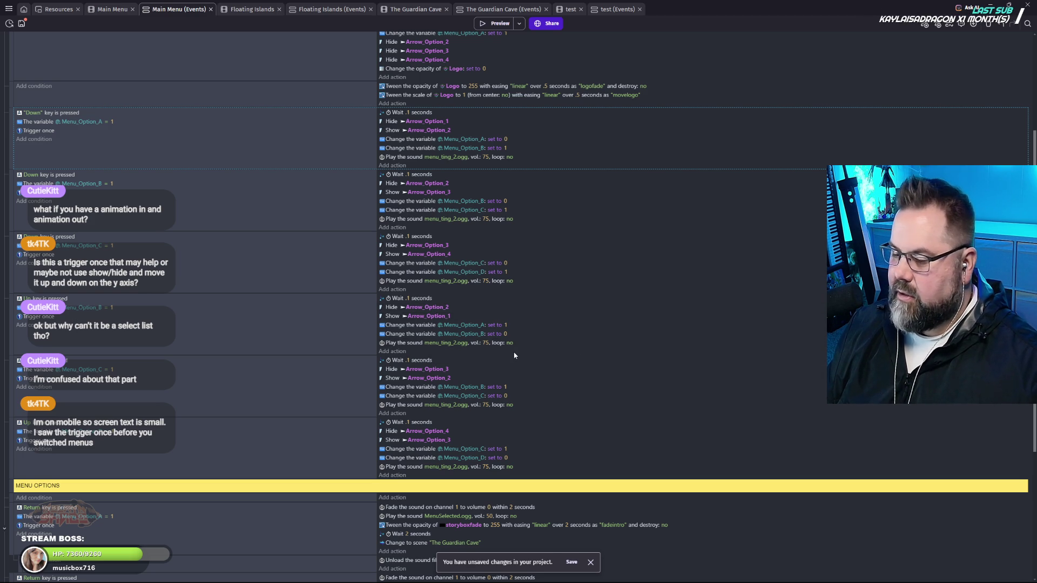
pyautogui.scroll(-1, 522, 357)
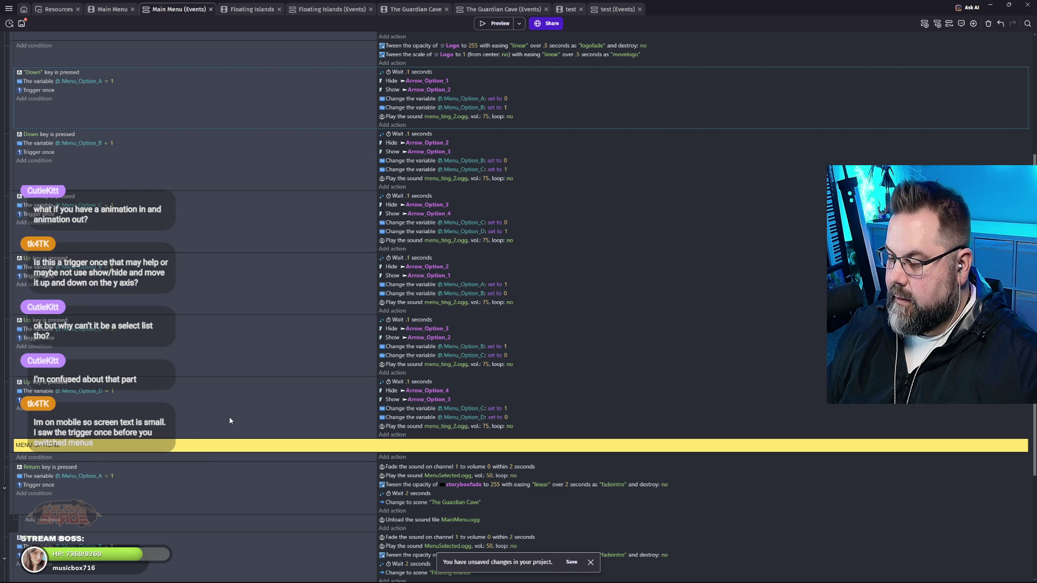
pyautogui.scroll(-3, 228, 424)
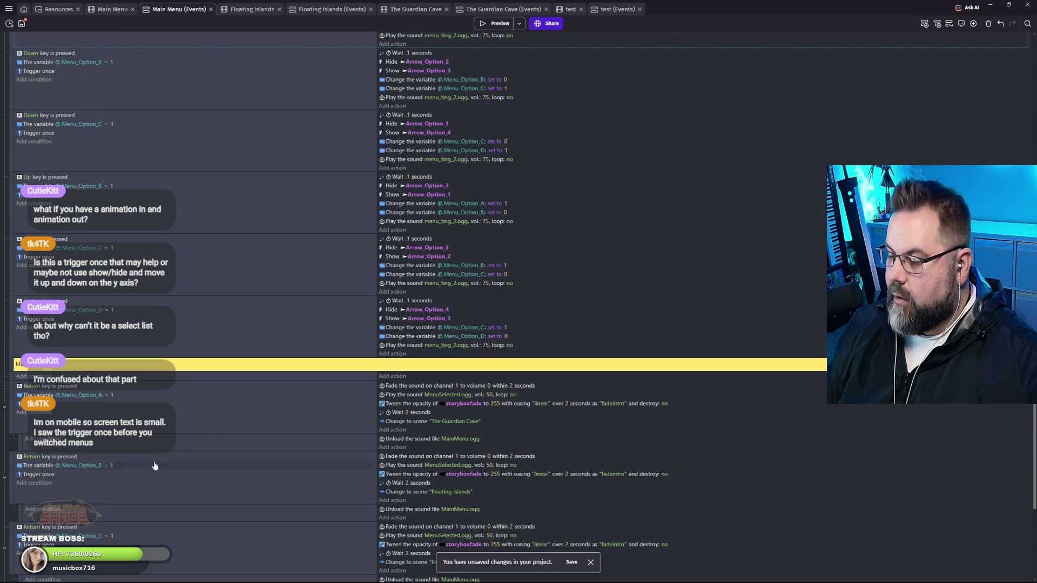
pyautogui.scroll(-3, 316, 402)
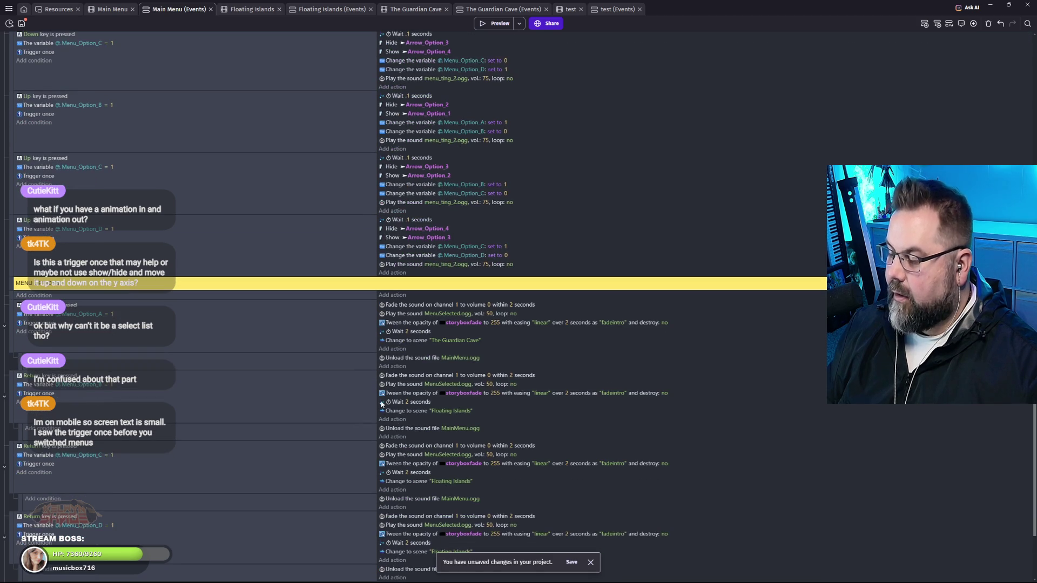
pyautogui.scroll(-1, 345, 426)
pyautogui.scroll(-1, 349, 444)
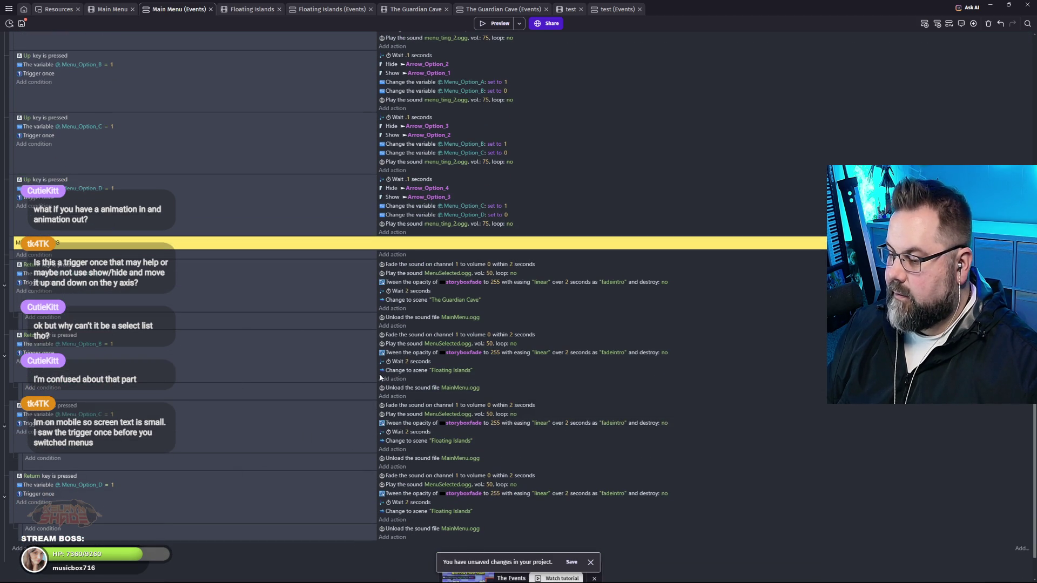
pyautogui.scroll(3, 332, 408)
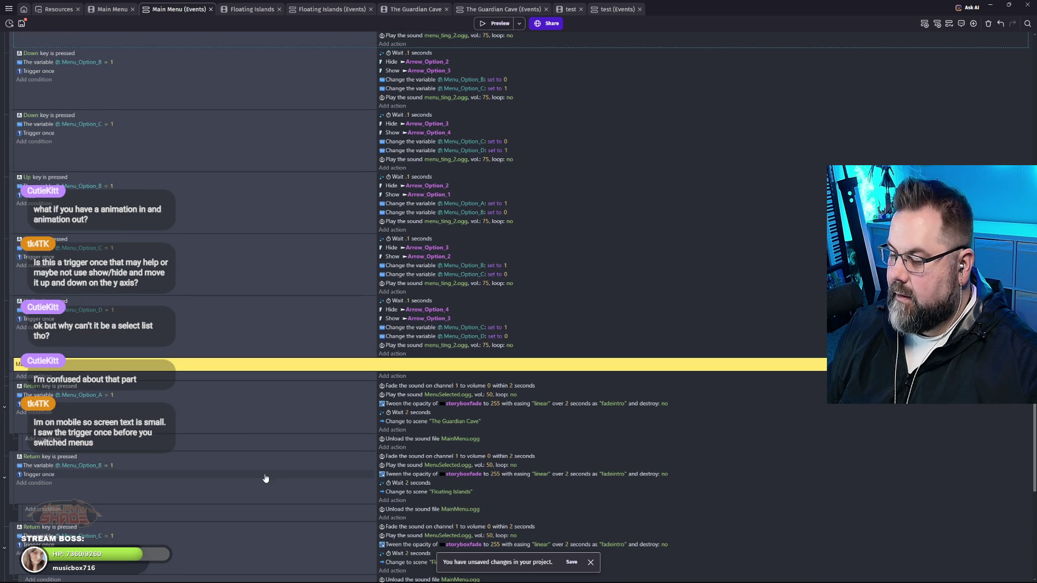
pyautogui.scroll(1, 243, 432)
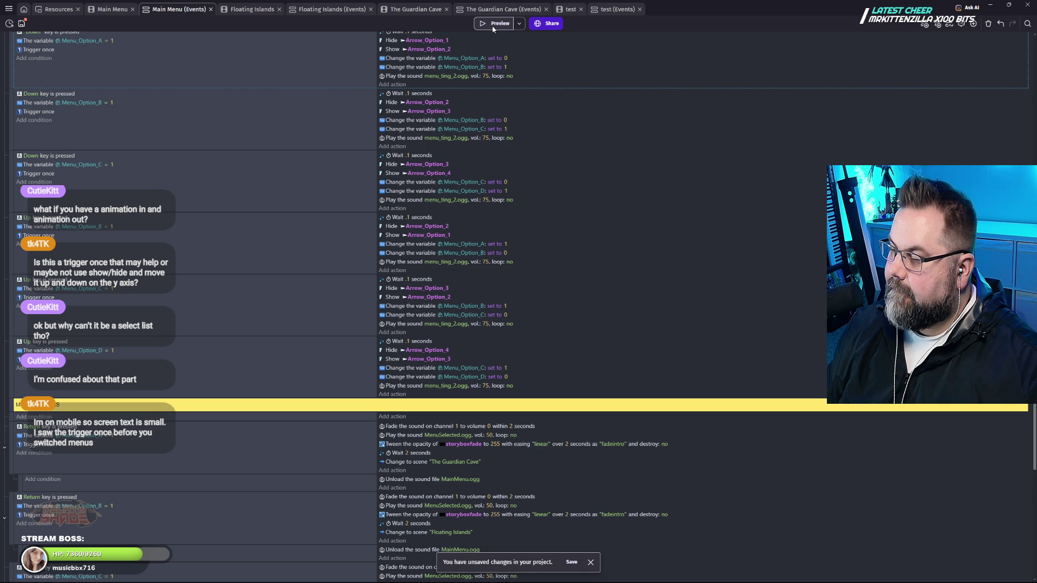
pyautogui.click(69, 175)
pyautogui.doubleClick(69, 175)
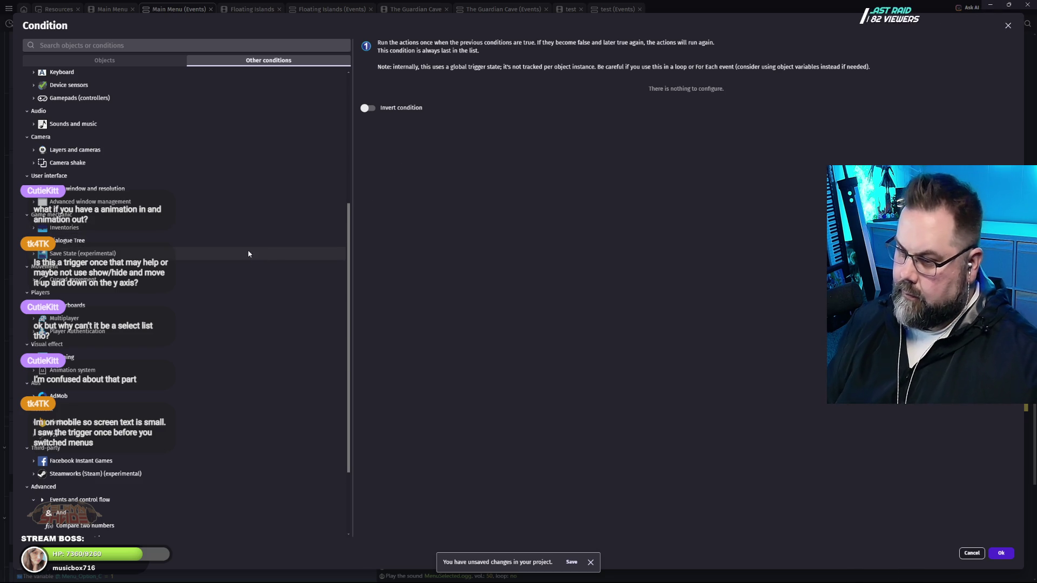
pyautogui.scroll(3, 248, 253)
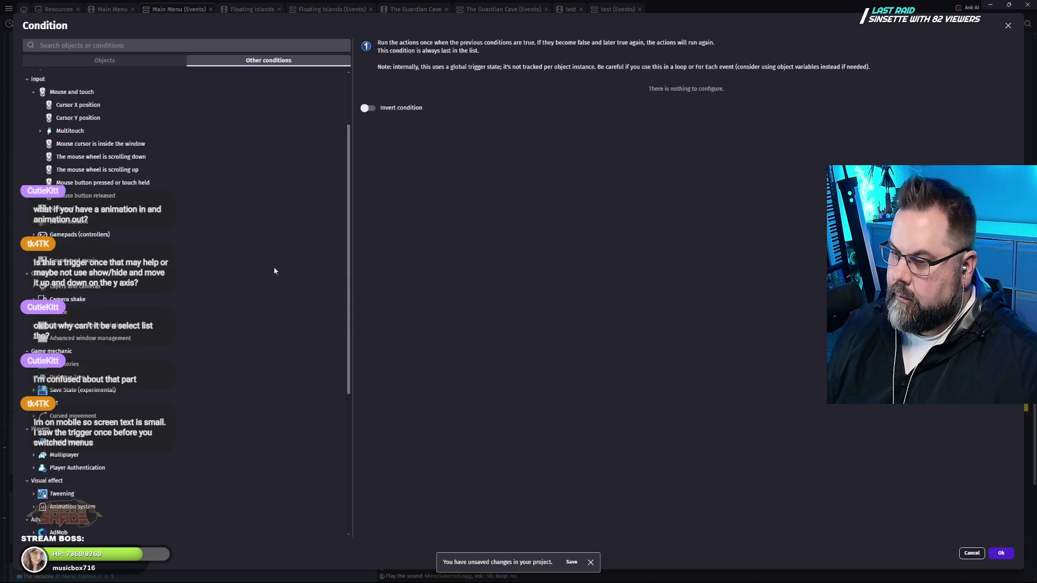
pyautogui.scroll(2, 275, 267)
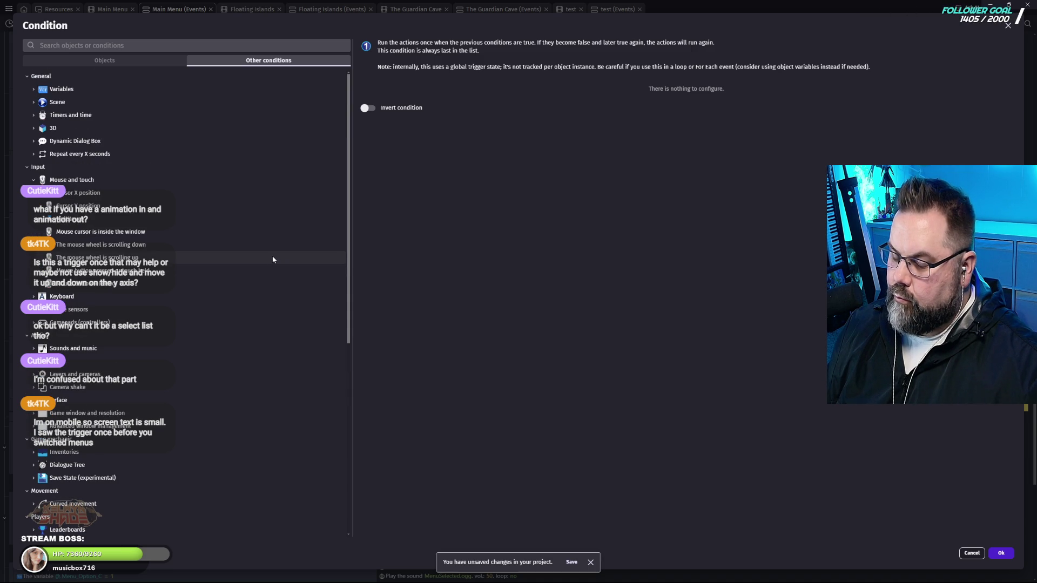
pyautogui.click(1008, 26)
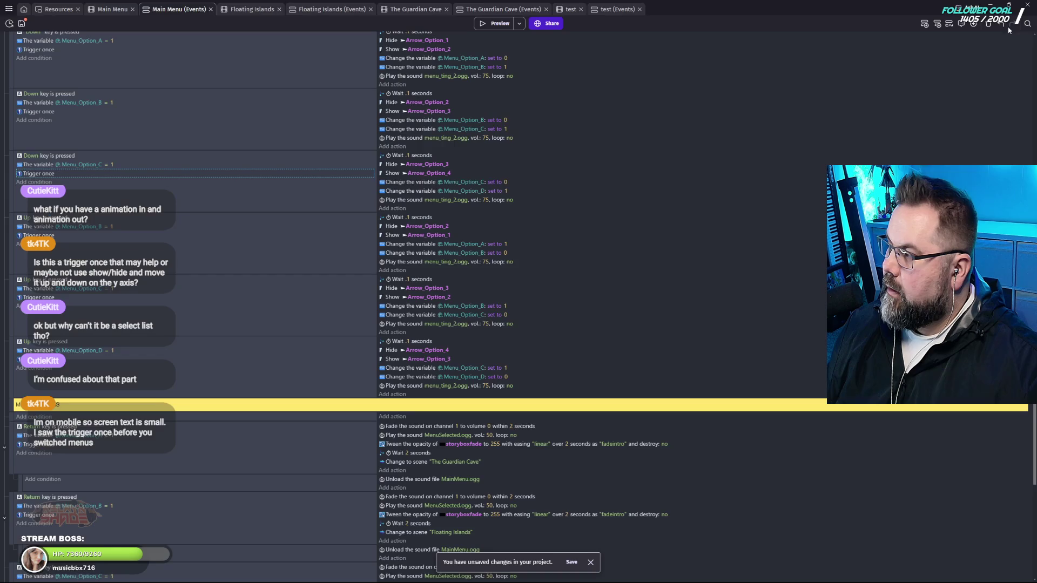
# Scroll to the first Down-key event and start editing its .1-second Wait value.
pyautogui.scroll(1, 240, 342)
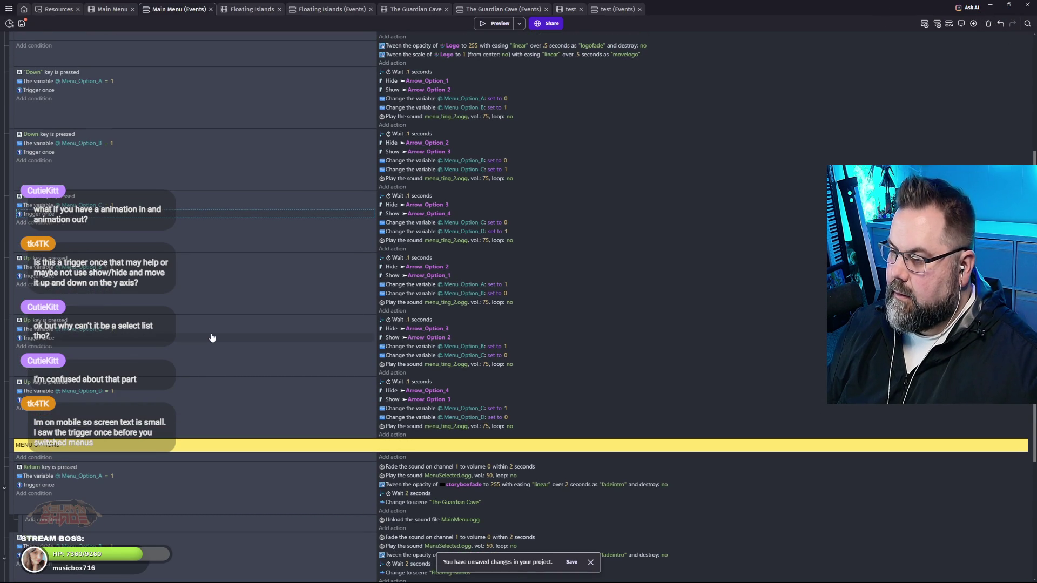
pyautogui.scroll(2, 212, 338)
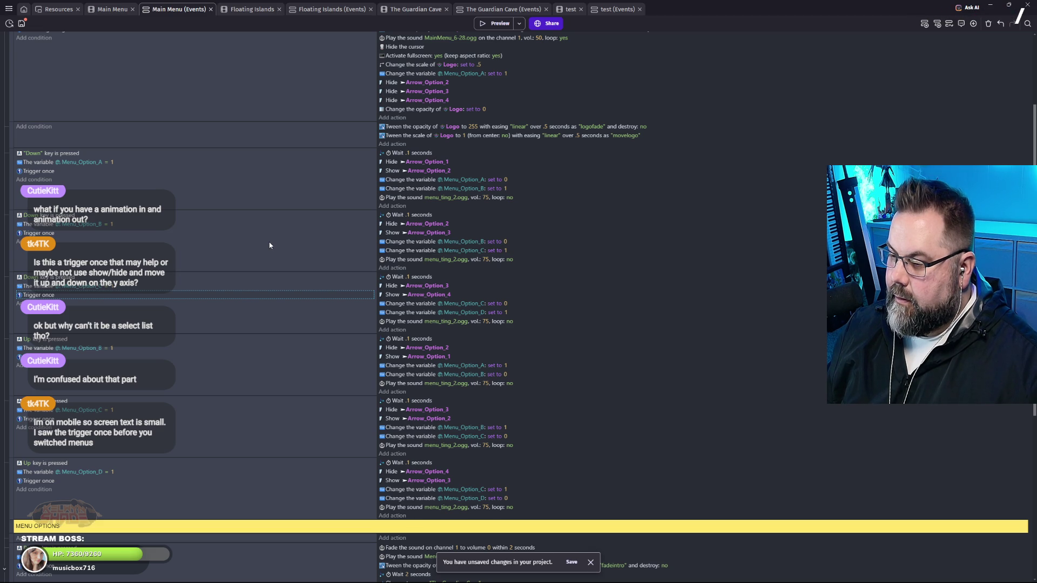
pyautogui.click(409, 153)
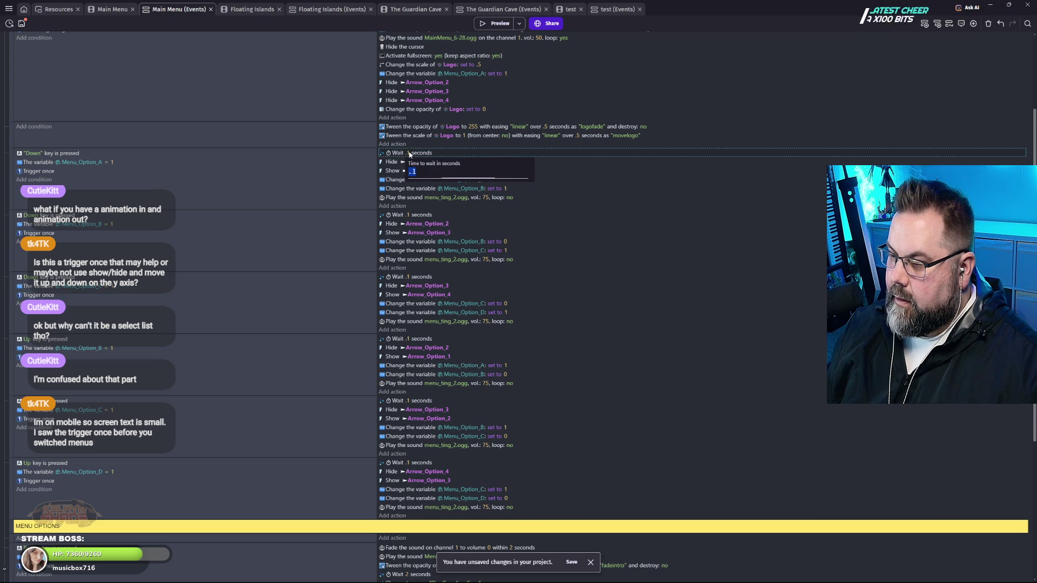
# Change the first three navigation events' Wait time from .1 to 1 second.
pyautogui.write('1')
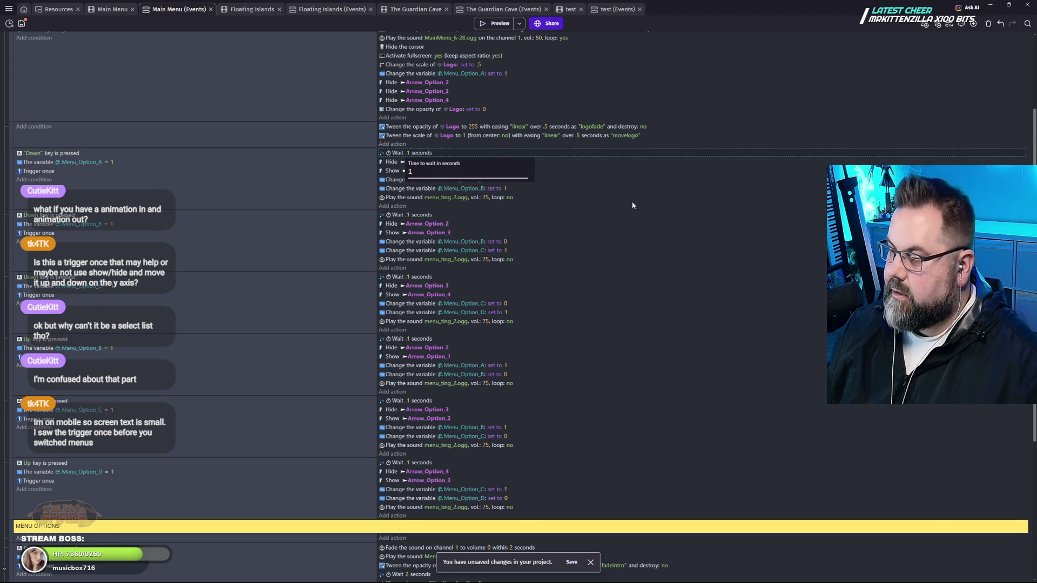
pyautogui.click(632, 205)
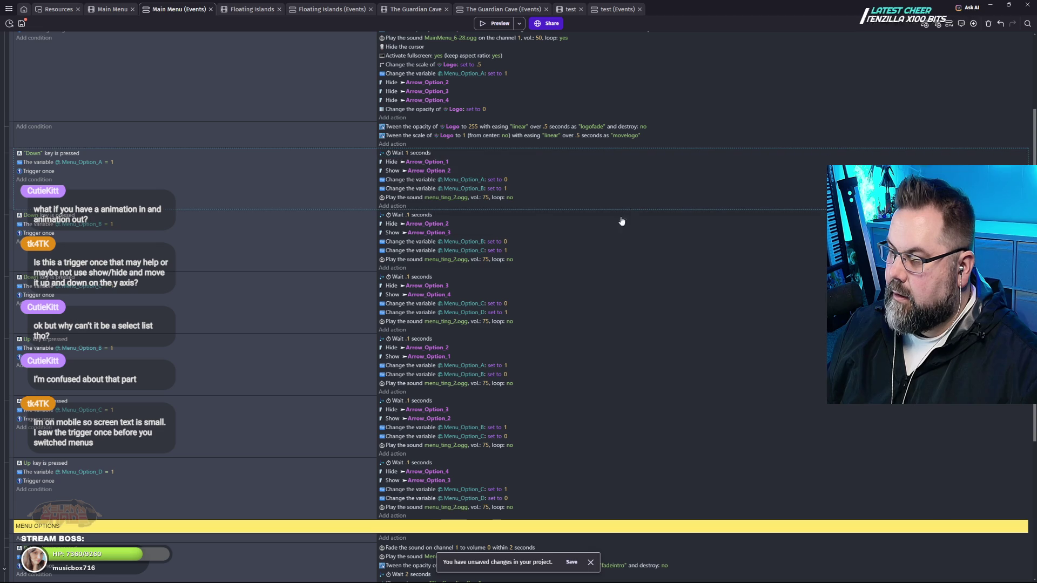
pyautogui.click(409, 214)
pyautogui.write('1')
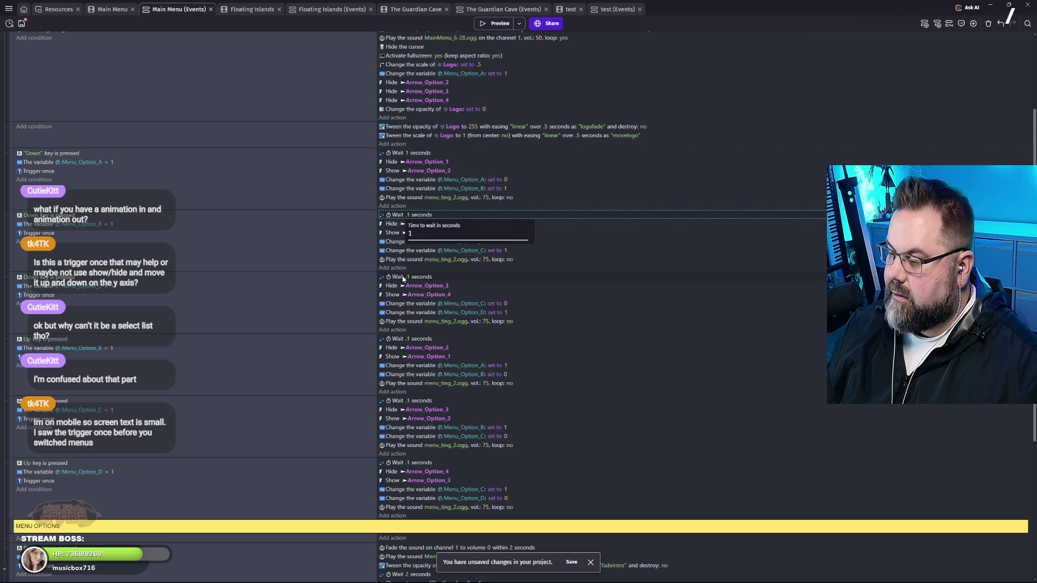
pyautogui.click(408, 277)
pyautogui.write('1')
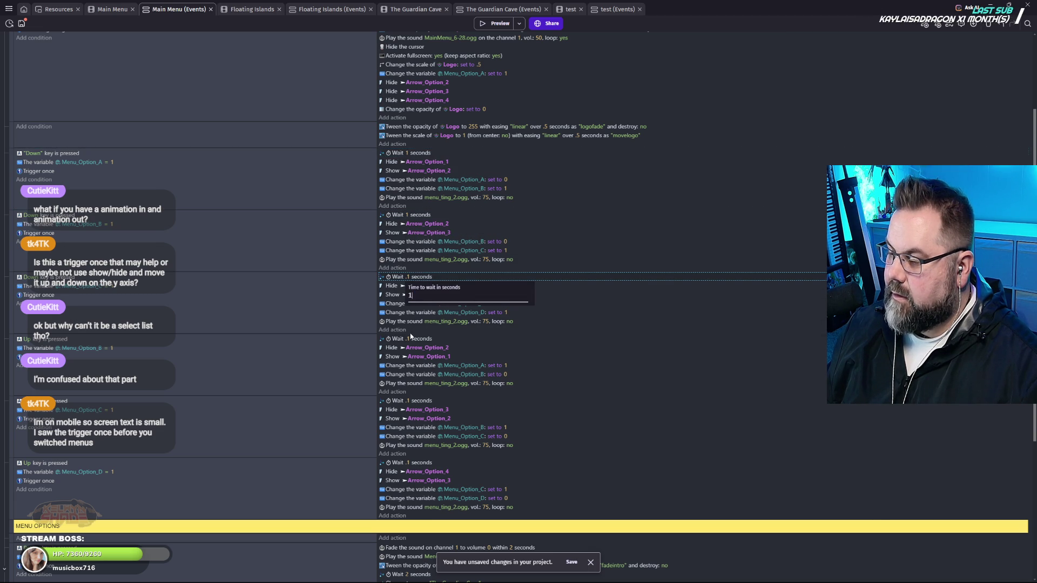
# Set the remaining three navigation waits to 1 second and launch a game preview.
pyautogui.click(405, 340)
pyautogui.write('1')
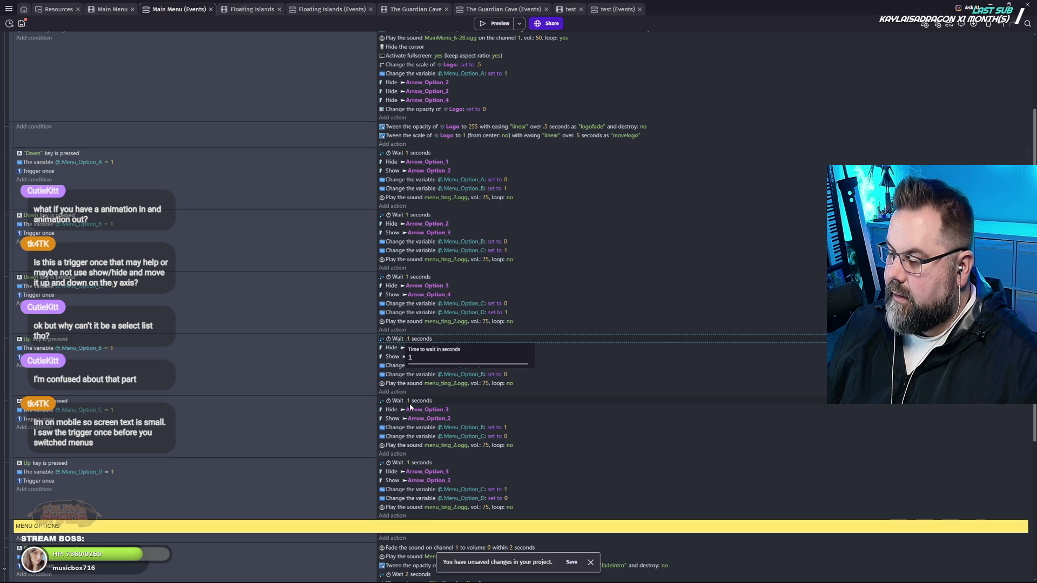
pyautogui.click(409, 401)
pyautogui.write('1')
pyautogui.click(522, 479)
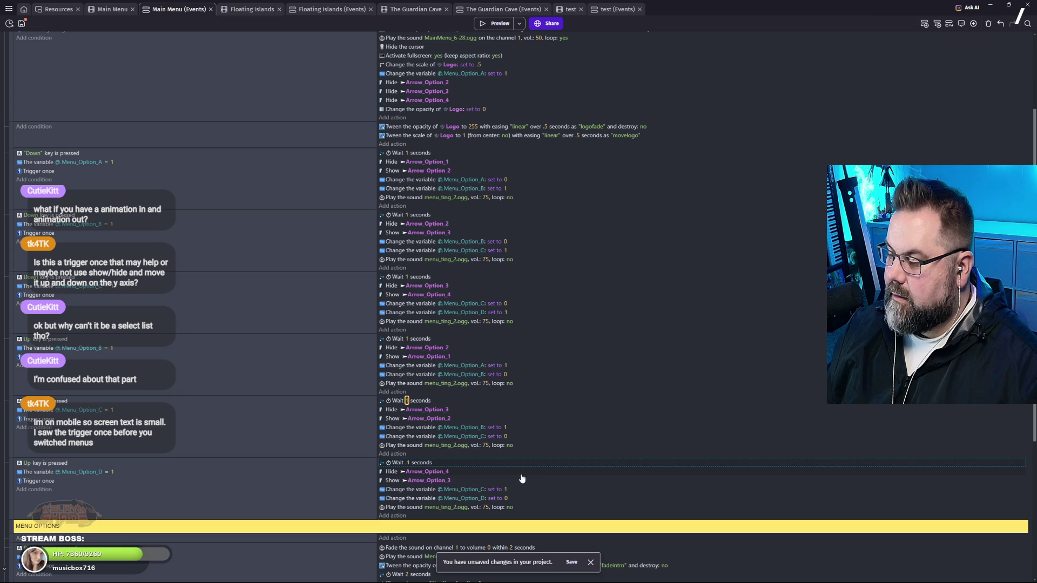
pyautogui.click(578, 446)
pyautogui.click(408, 463)
pyautogui.click(639, 438)
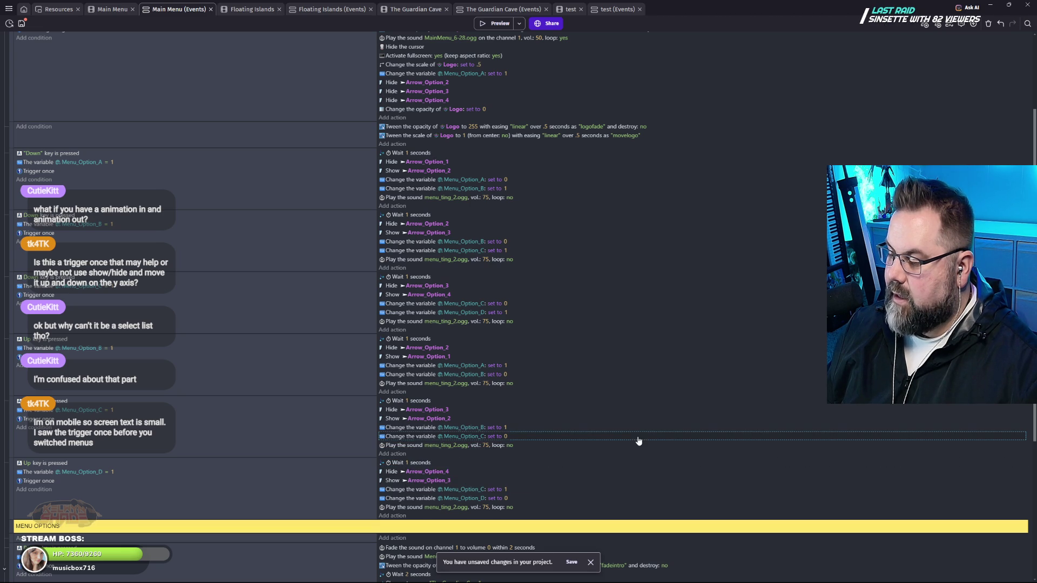
pyautogui.click(494, 23)
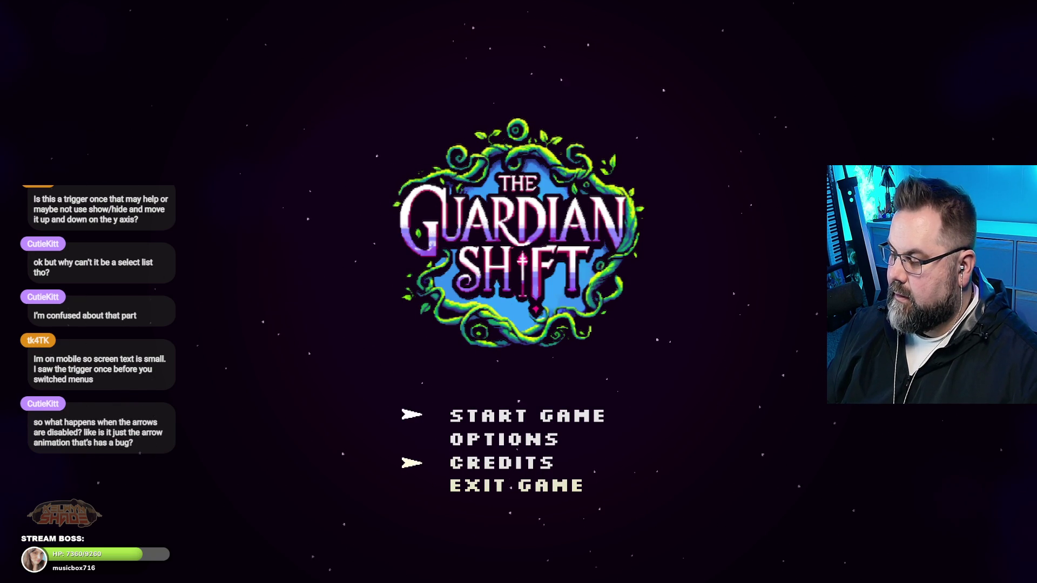
# Exit fullscreen and close The Guardian Shift preview after testing the menu.
pyautogui.press('Escape')
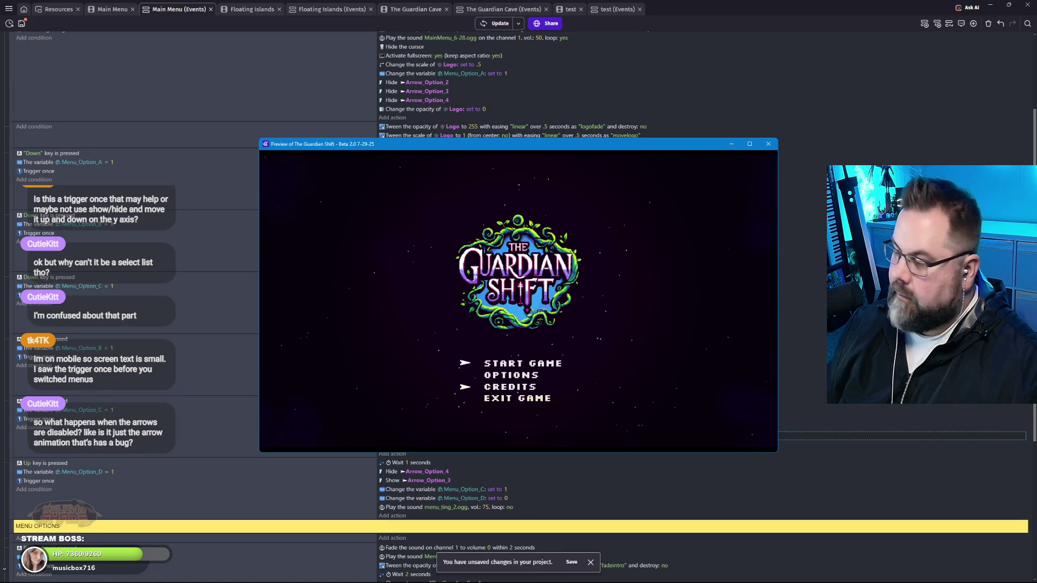
pyautogui.click(768, 144)
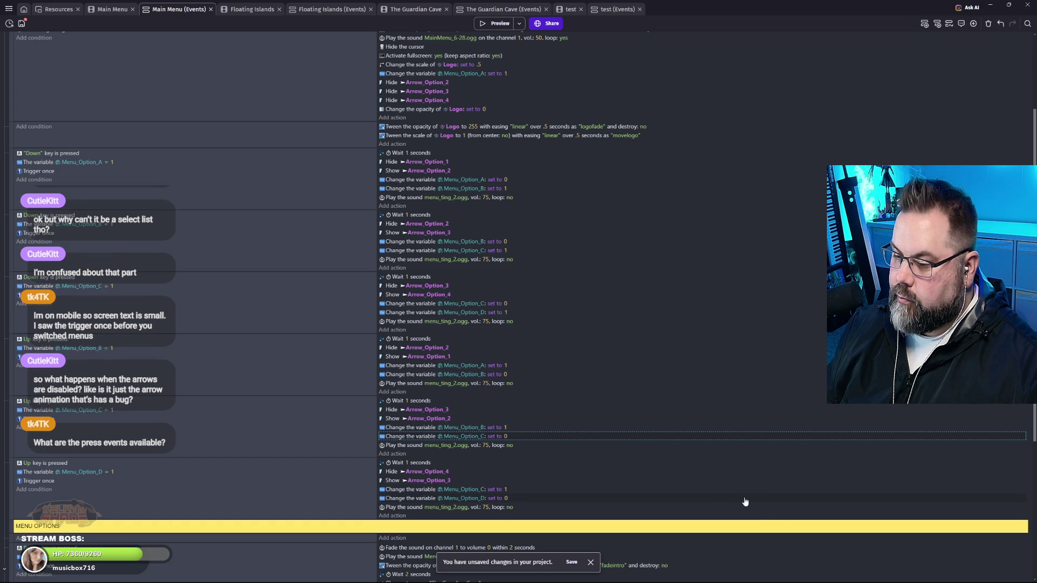
pyautogui.doubleClick(66, 154)
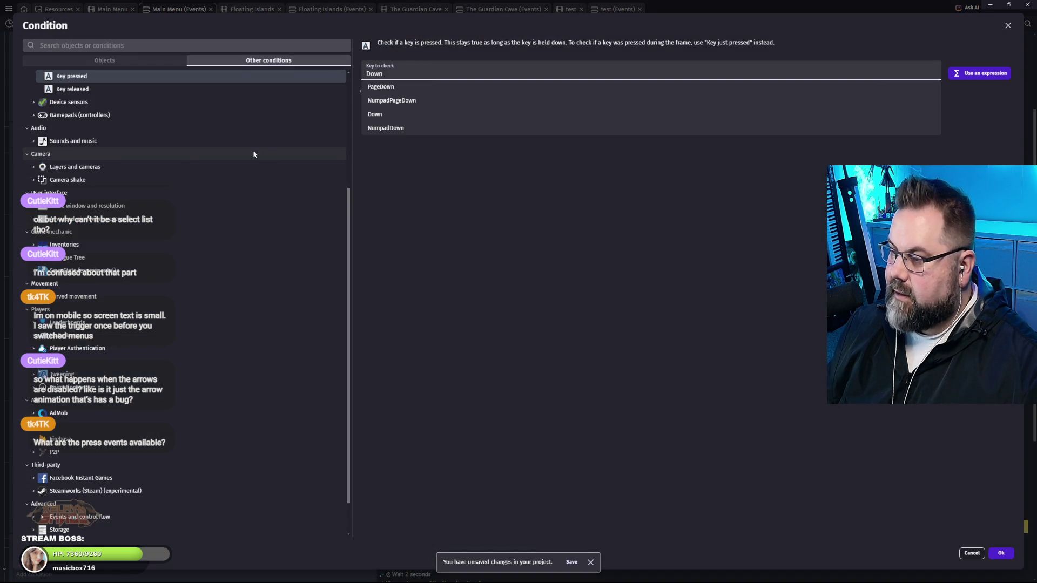
# Change the first Down event's condition to 'Down key was just pressed'.
pyautogui.scroll(2, 139, 119)
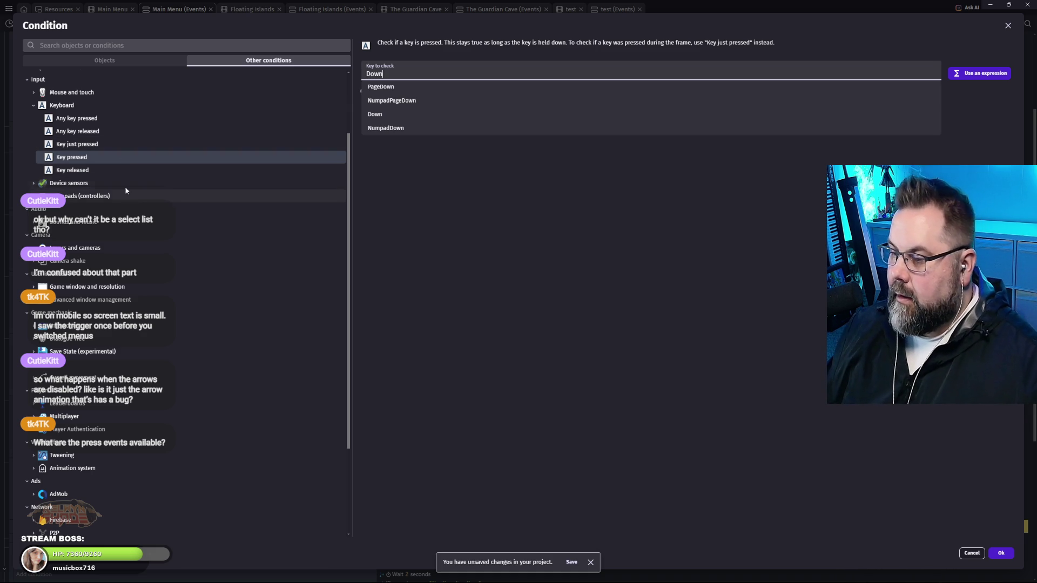
pyautogui.click(92, 146)
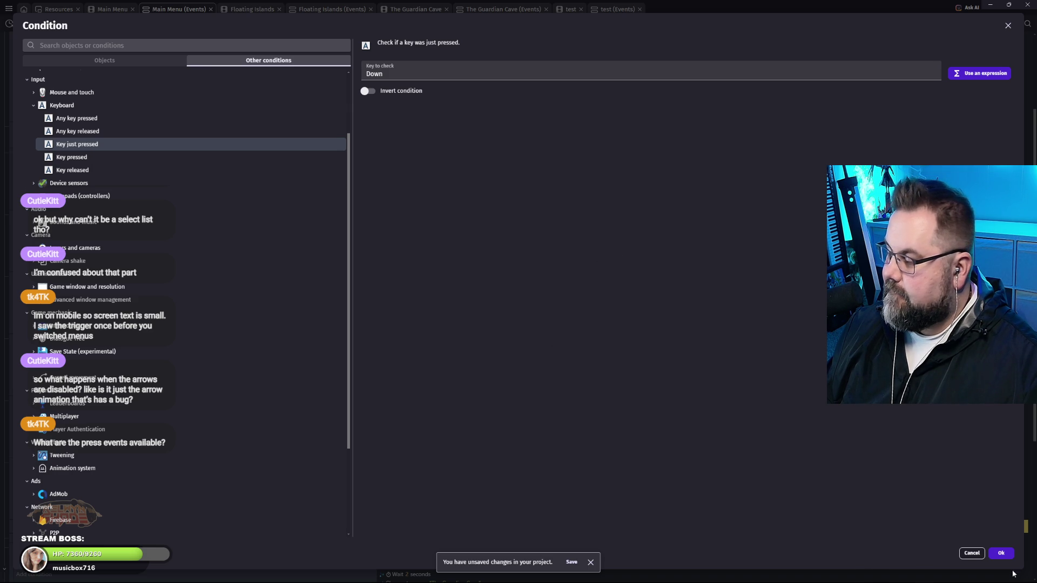
pyautogui.click(1001, 553)
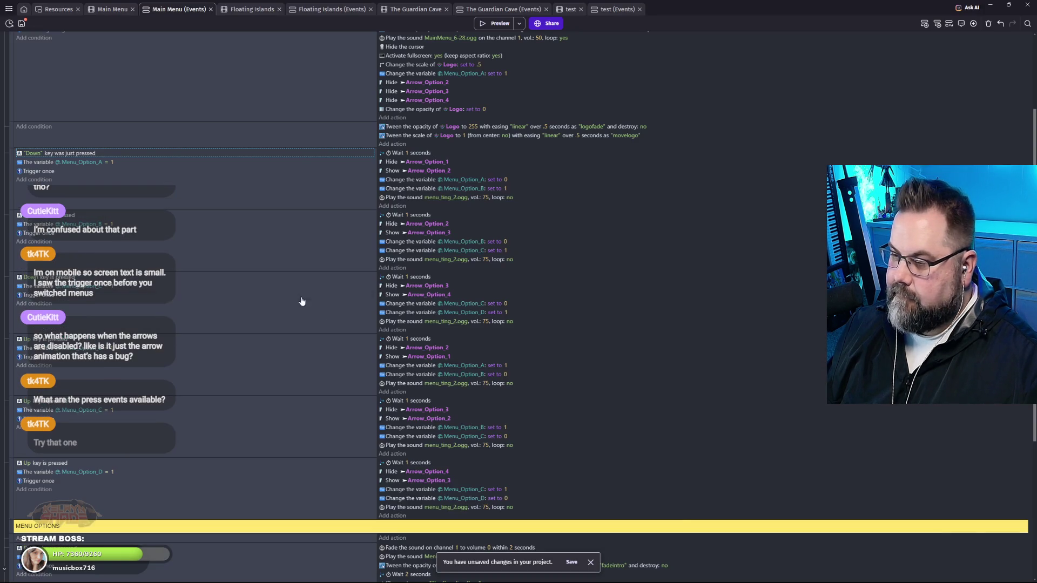
# Set all six navigation events' Wait actions back to .1 seconds.
pyautogui.click(407, 154)
pyautogui.write('.1')
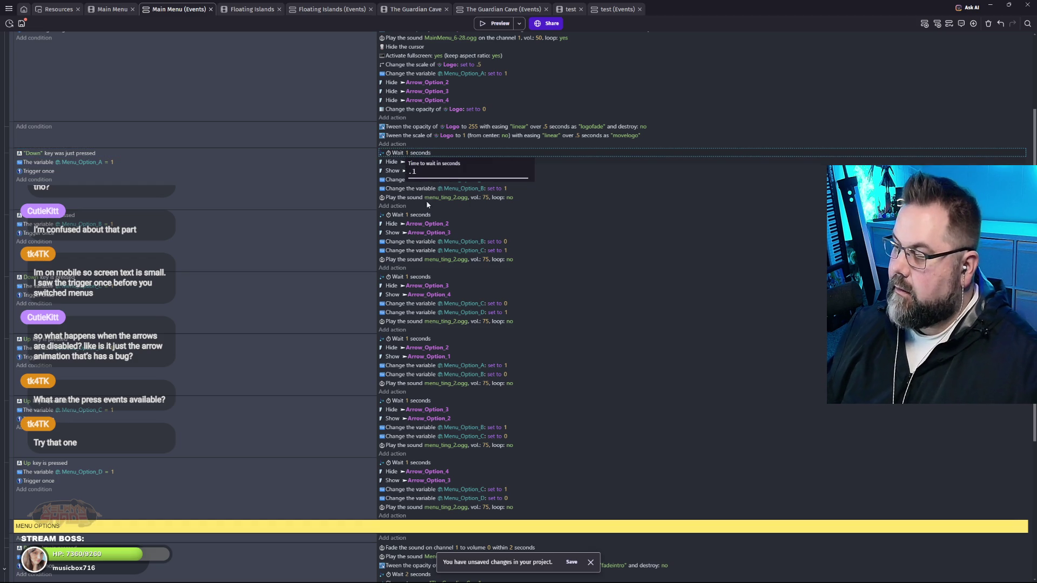
pyautogui.click(618, 238)
pyautogui.click(408, 154)
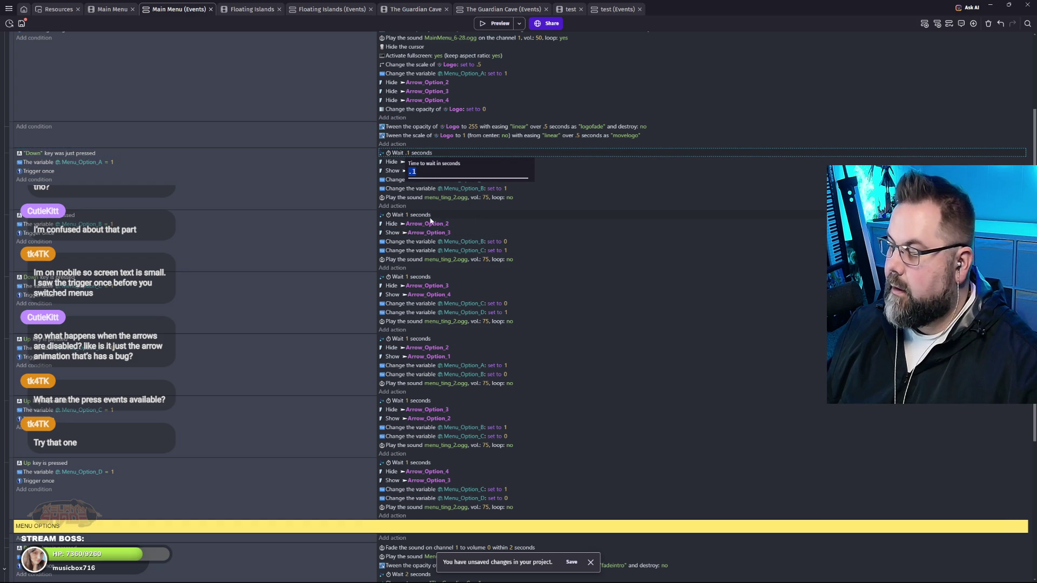
pyautogui.click(406, 216)
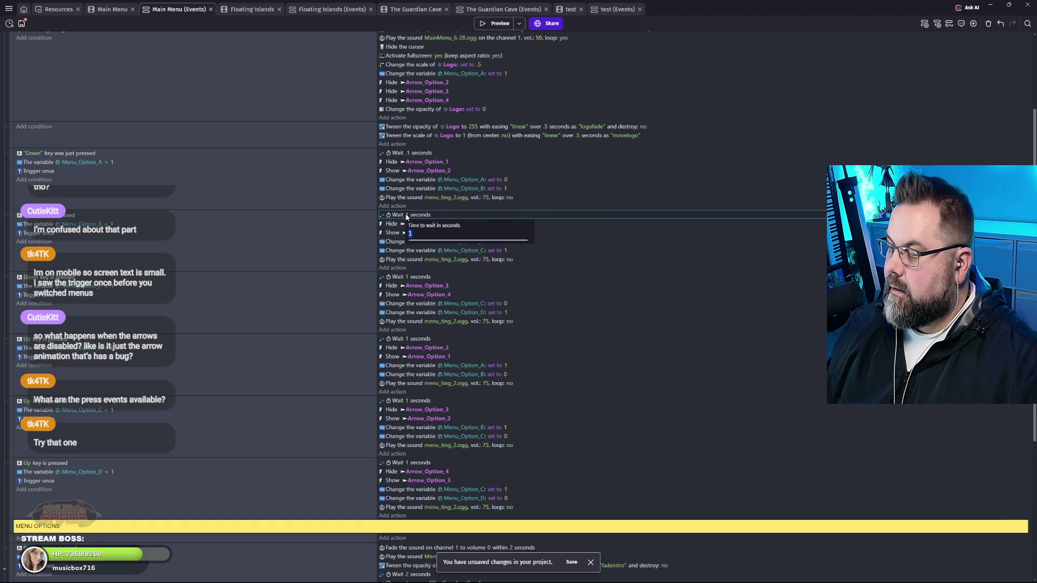
pyautogui.click(406, 277)
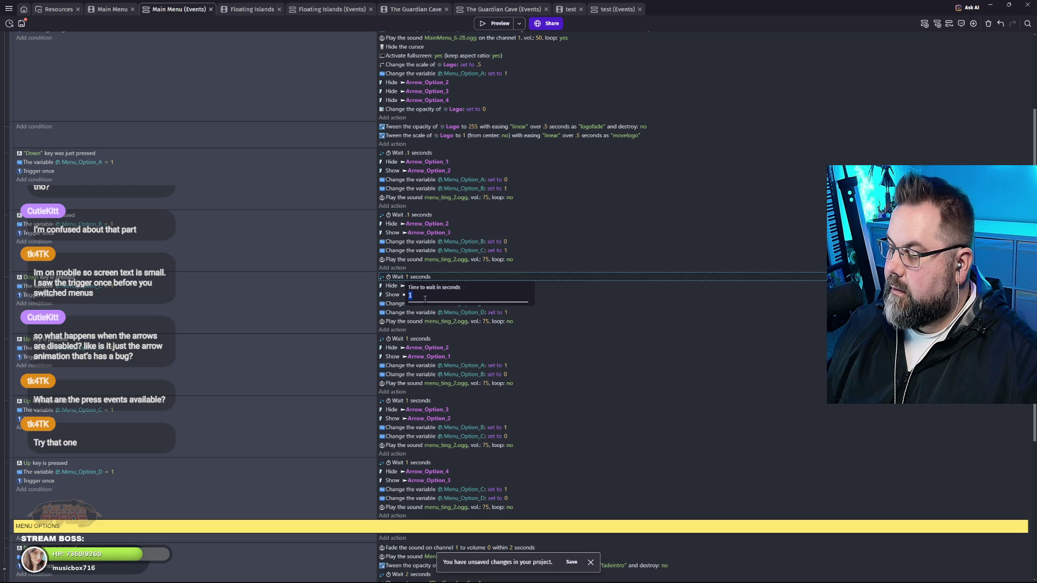
pyautogui.click(409, 340)
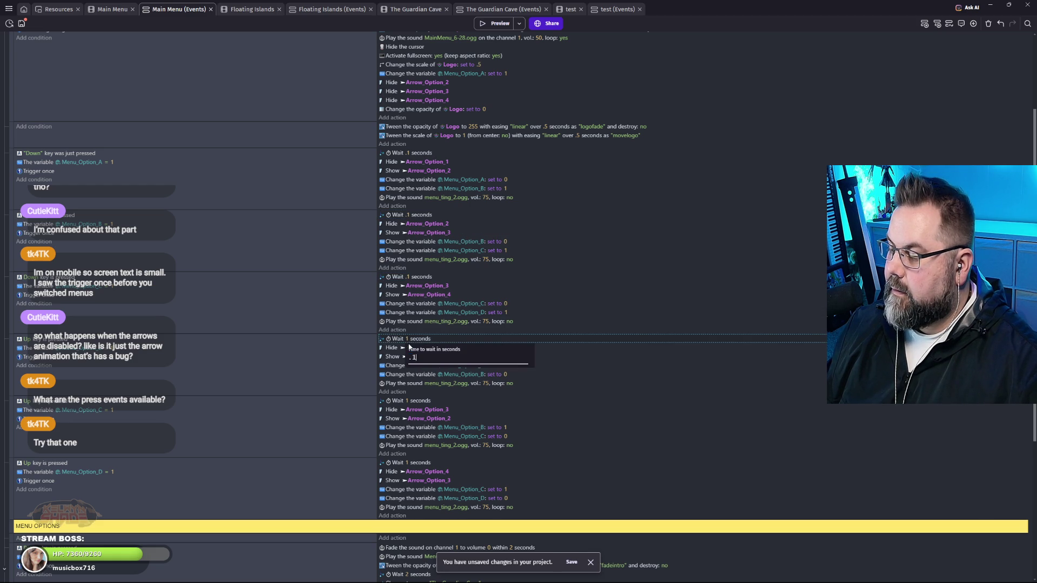
pyautogui.click(408, 401)
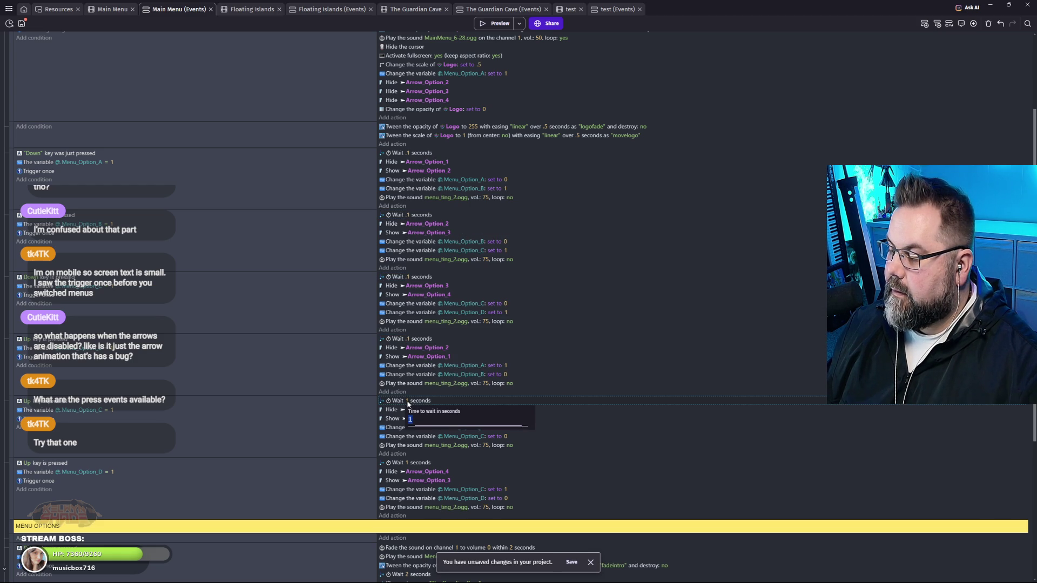
pyautogui.write('.1')
pyautogui.click(407, 463)
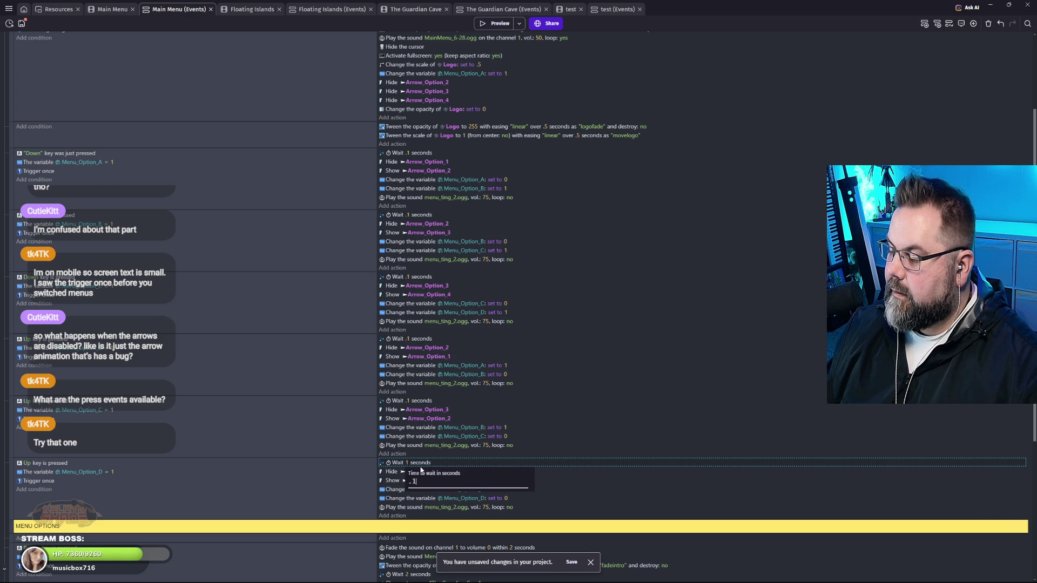
pyautogui.click(713, 370)
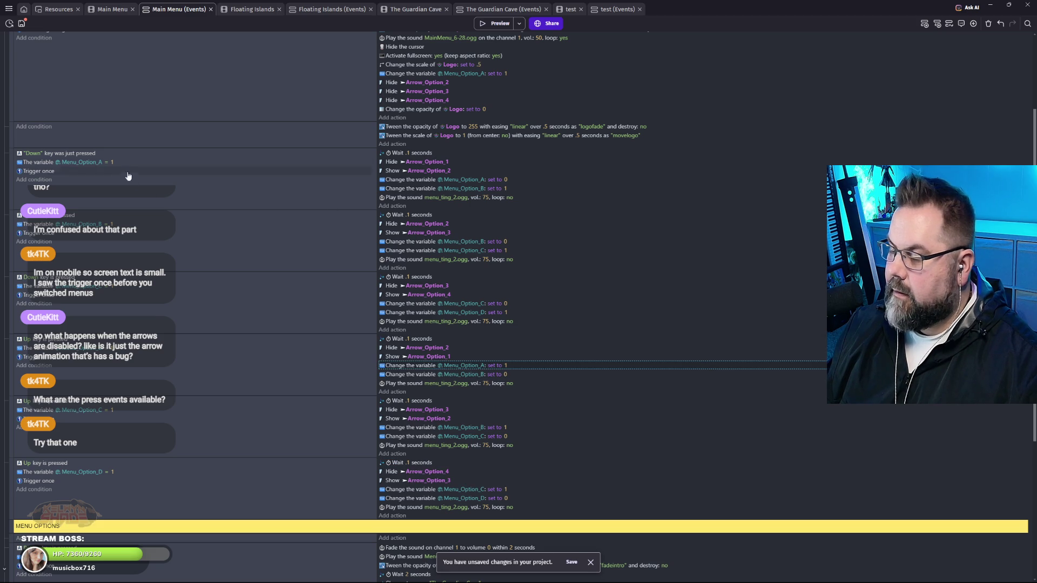
pyautogui.click(87, 156)
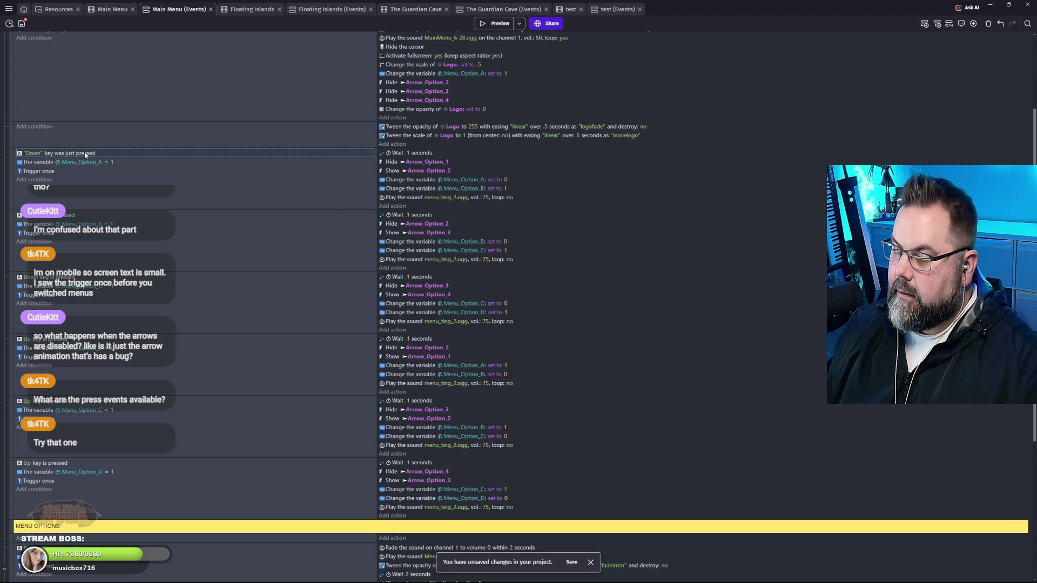
# Switch the first Down event's condition to Keyboard 'Key just pressed'.
pyautogui.doubleClick(87, 153)
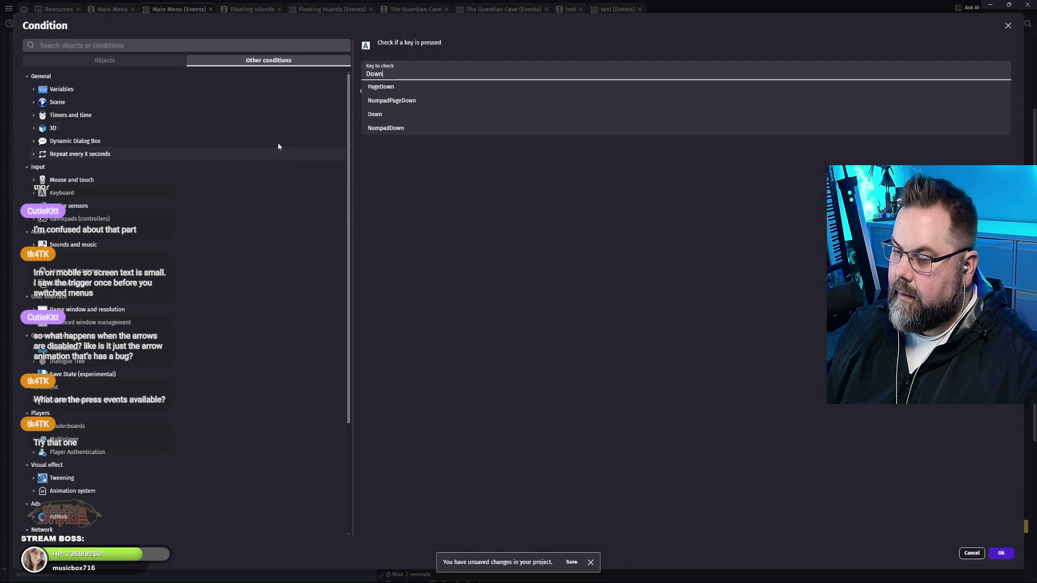
pyautogui.scroll(-1, 195, 261)
pyautogui.scroll(1, 197, 250)
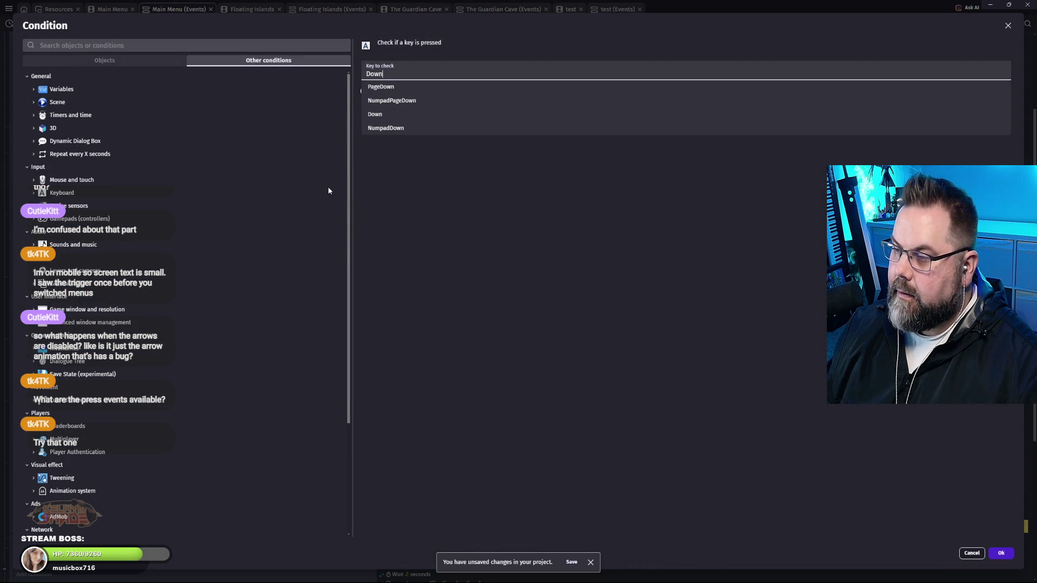
pyautogui.scroll(-1, 162, 232)
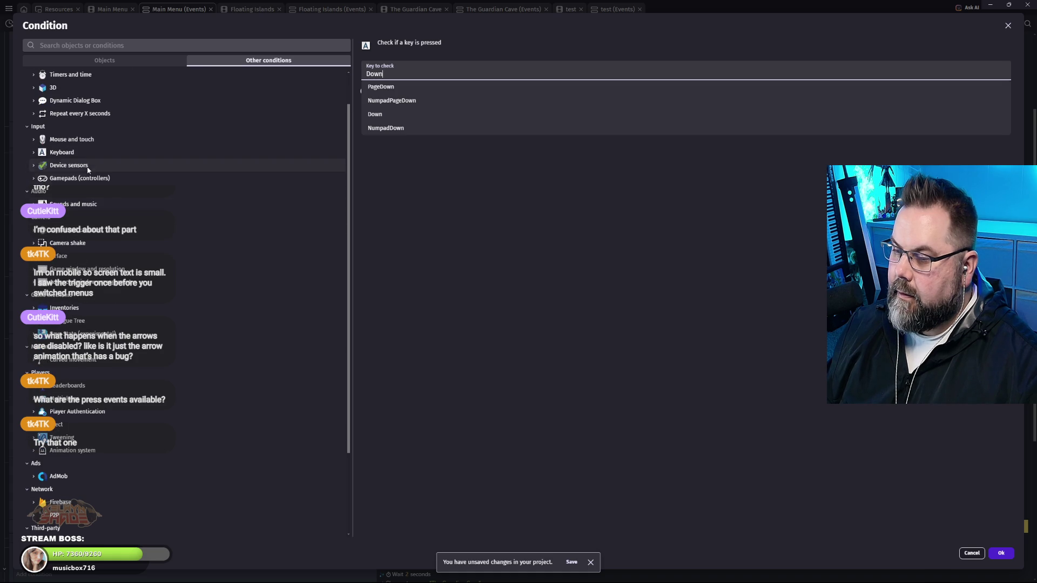
pyautogui.click(33, 153)
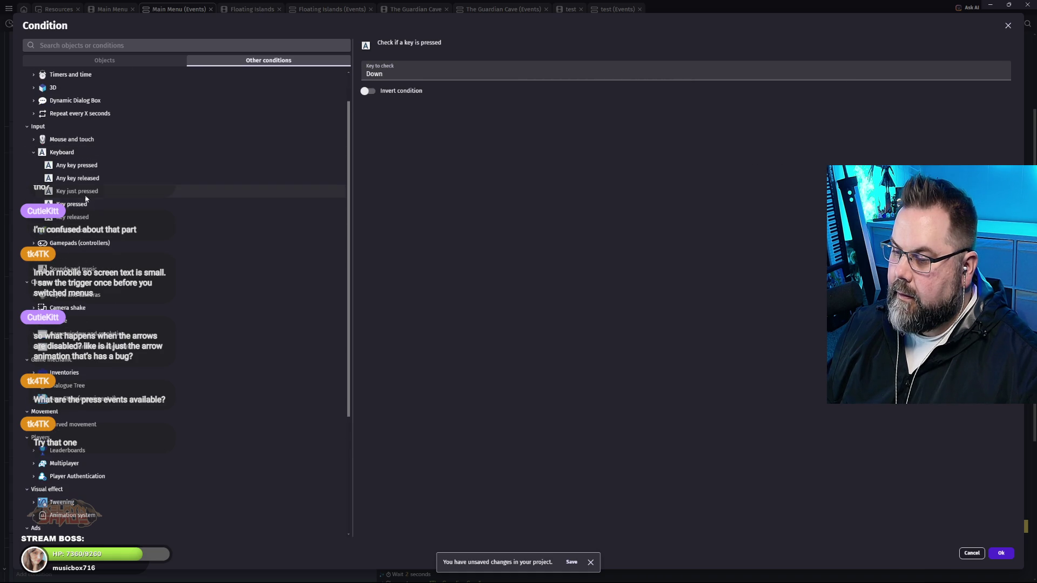
pyautogui.click(184, 192)
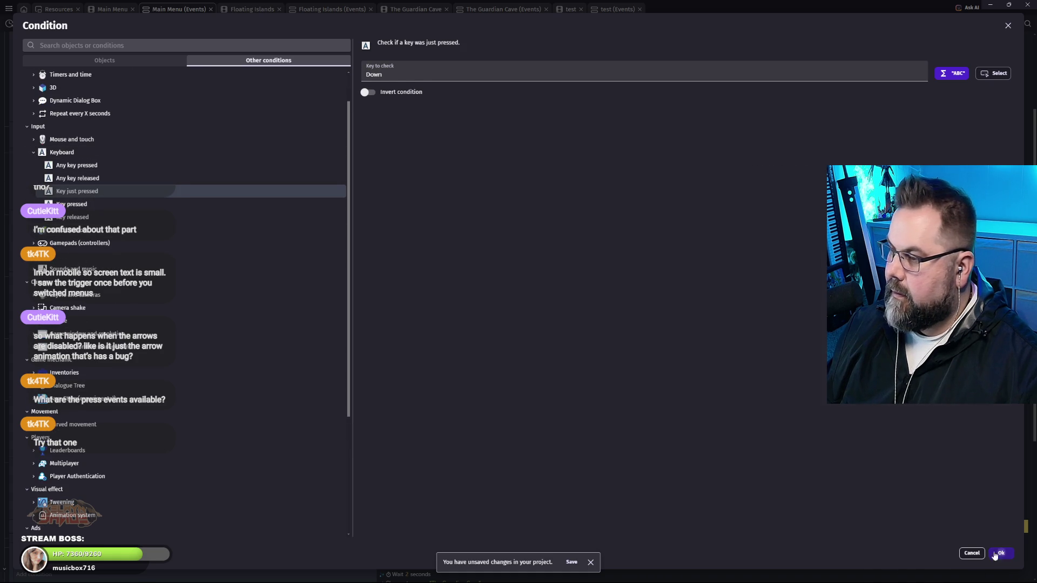
pyautogui.click(1000, 554)
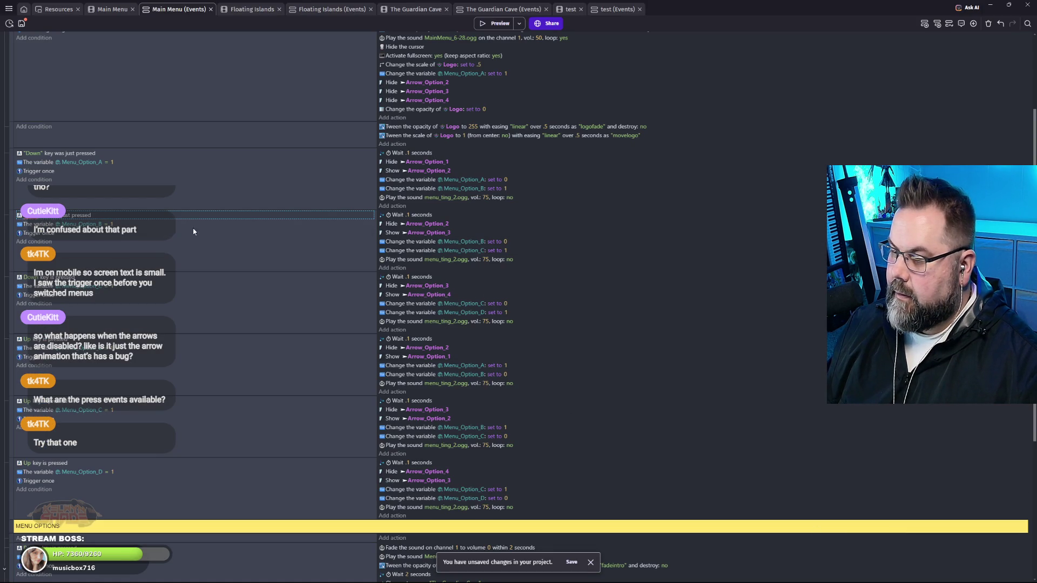
# Add a quote to the Down key value and review the lower Down key condition.
pyautogui.click(34, 217)
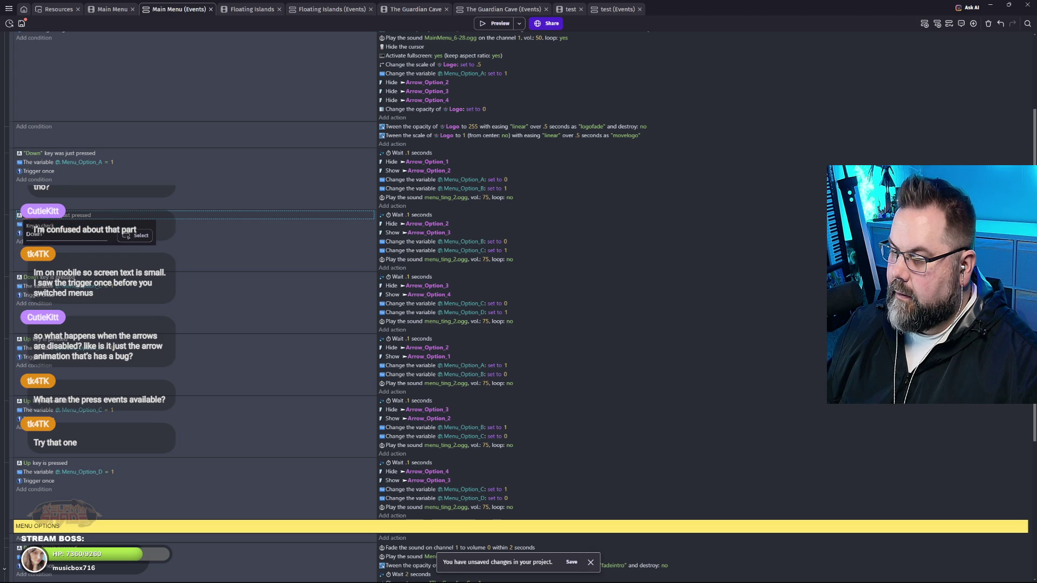
pyautogui.click(64, 234)
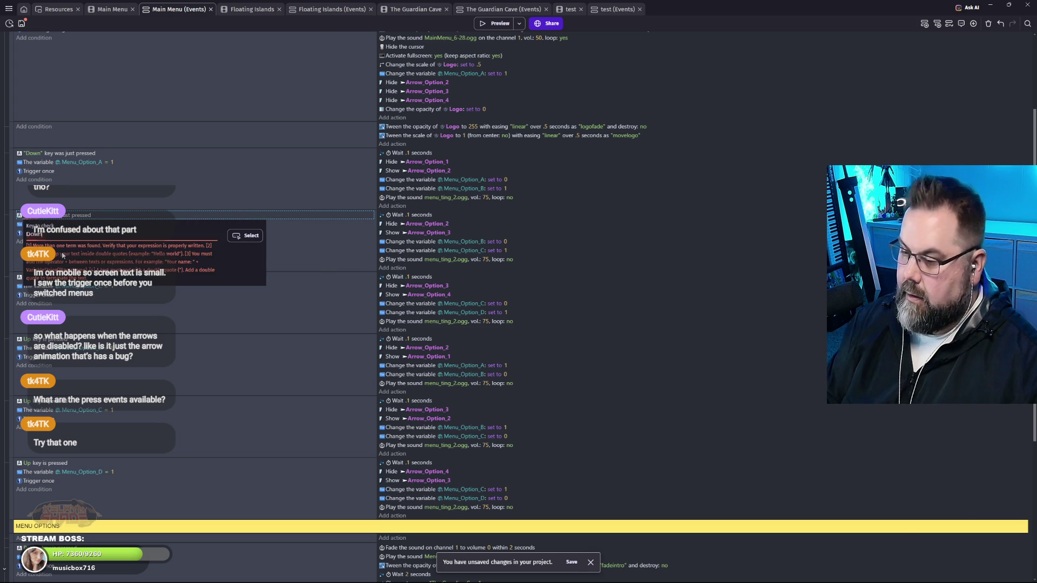
pyautogui.write('"')
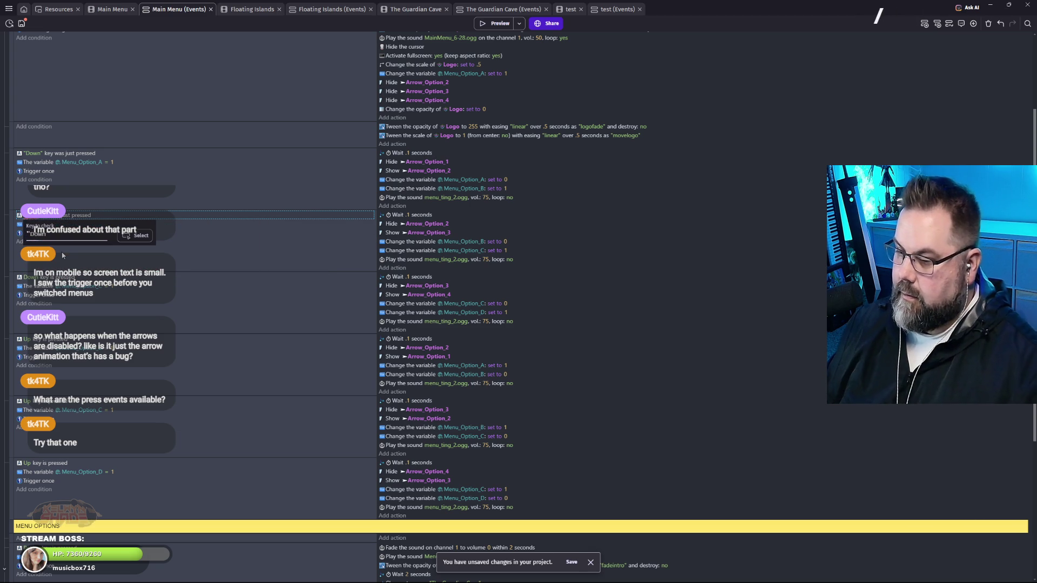
pyautogui.click(178, 252)
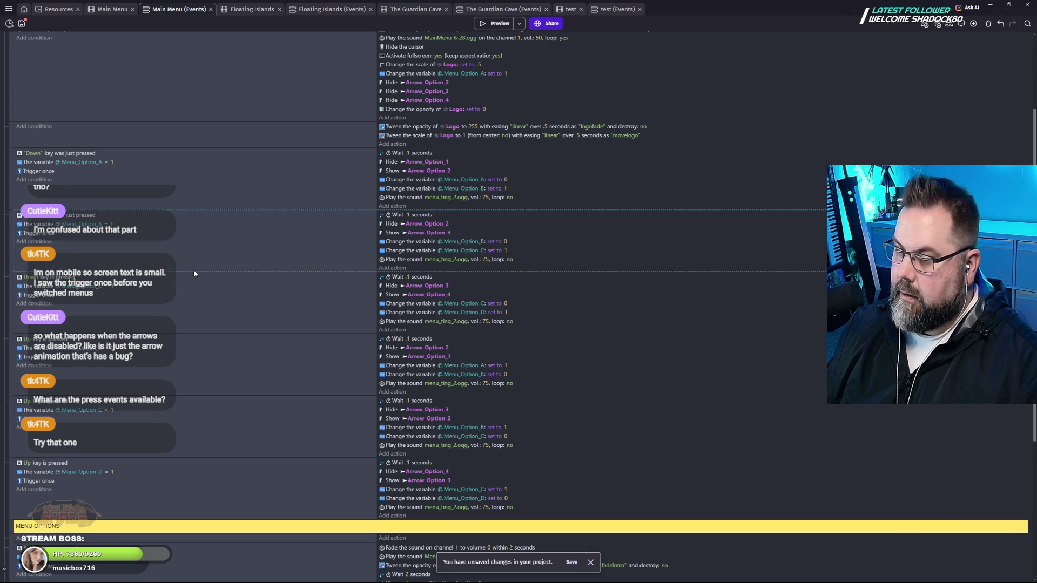
pyautogui.doubleClick(48, 277)
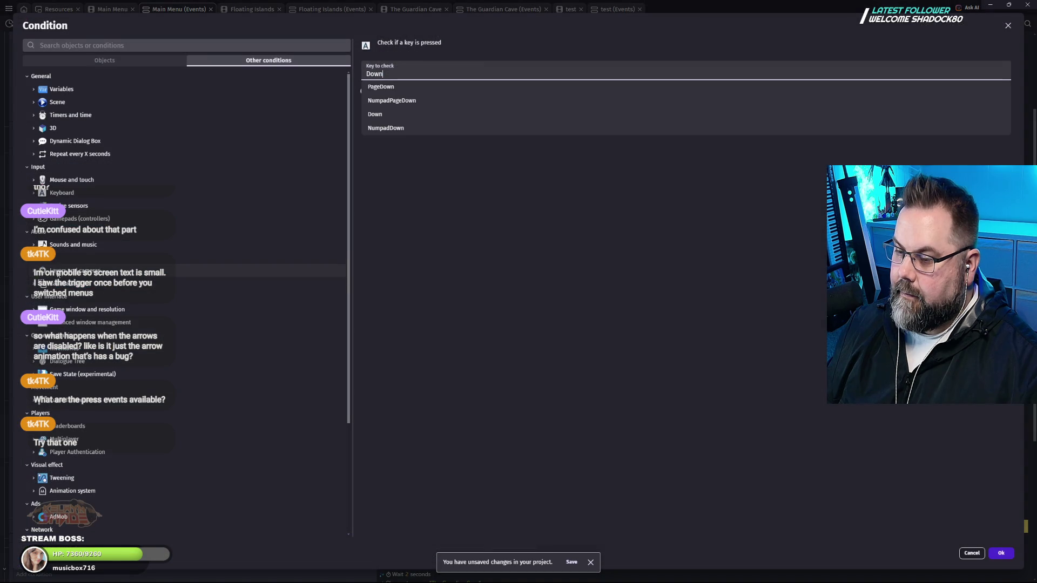
pyautogui.click(378, 114)
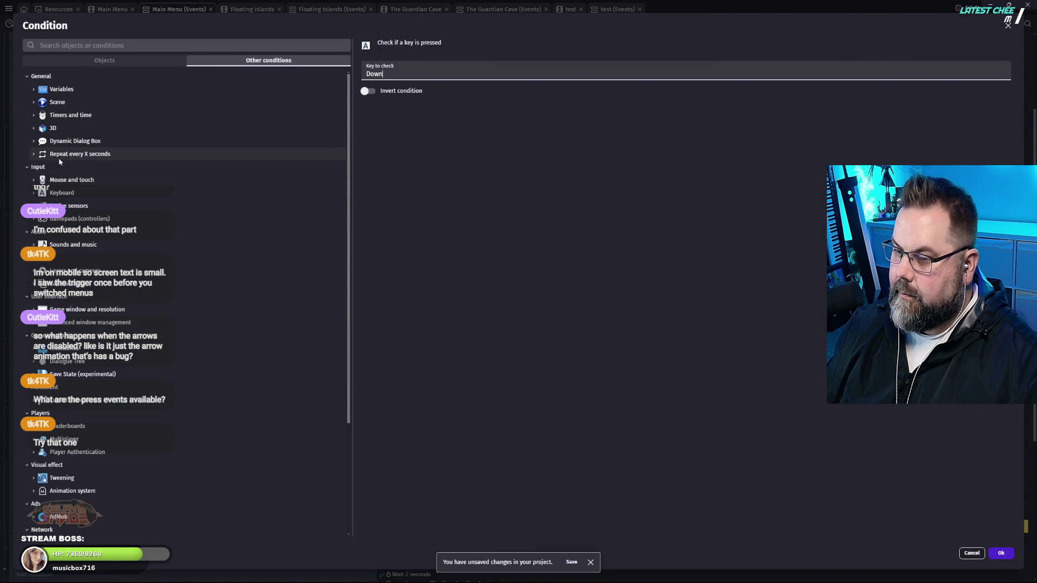
pyautogui.scroll(-1, 59, 158)
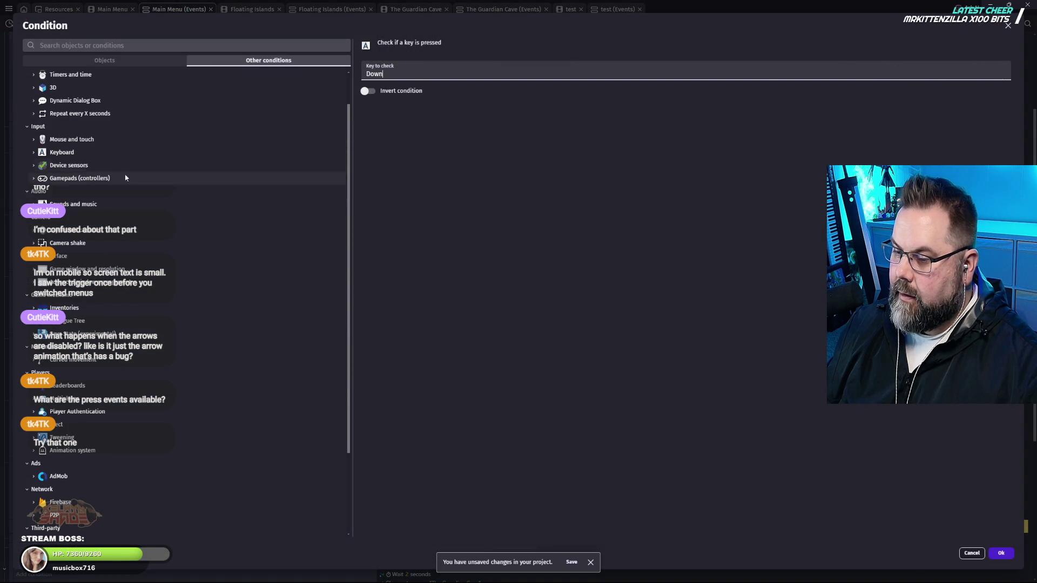
pyautogui.click(1008, 25)
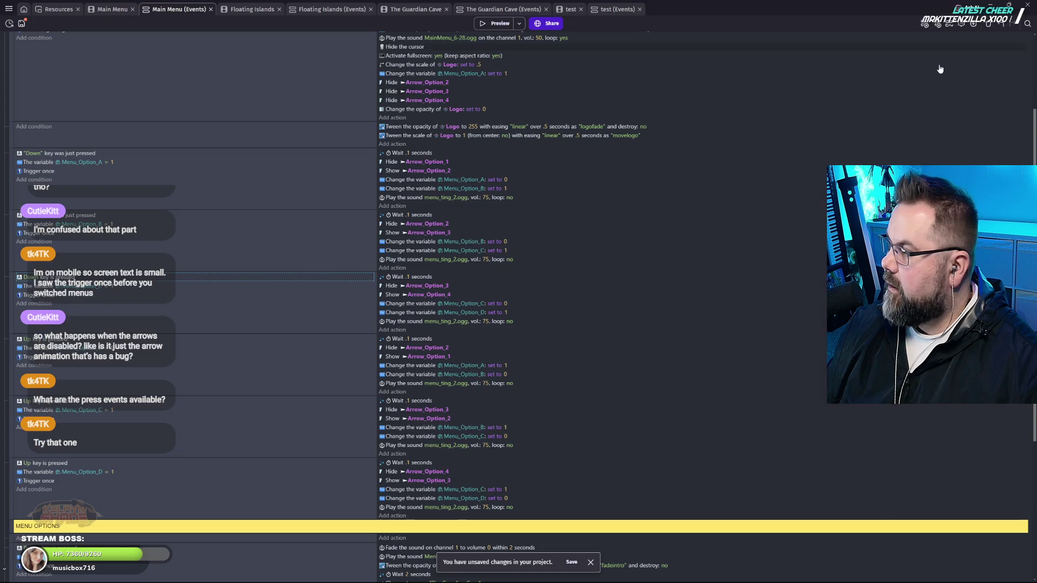
# Paste the just-pressed Down condition into the lower Down event and delete the old one.
pyautogui.click(121, 224)
pyautogui.click(99, 278)
pyautogui.hotkey('ctrl', 'v')
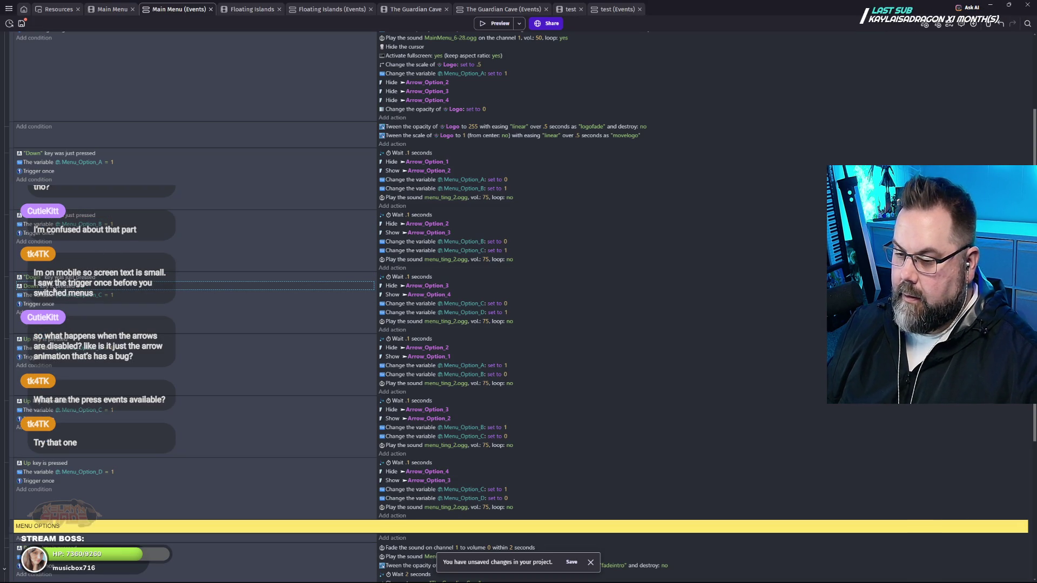
pyautogui.press('Delete')
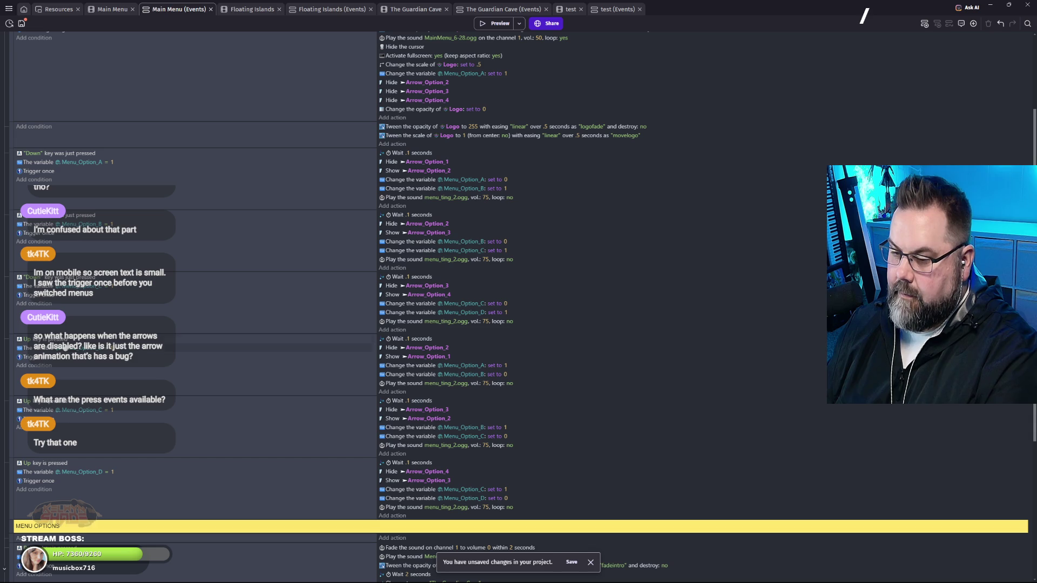
# Change the Up event's condition to 'Up key was just pressed' and adjust its key value.
pyautogui.doubleClick(87, 341)
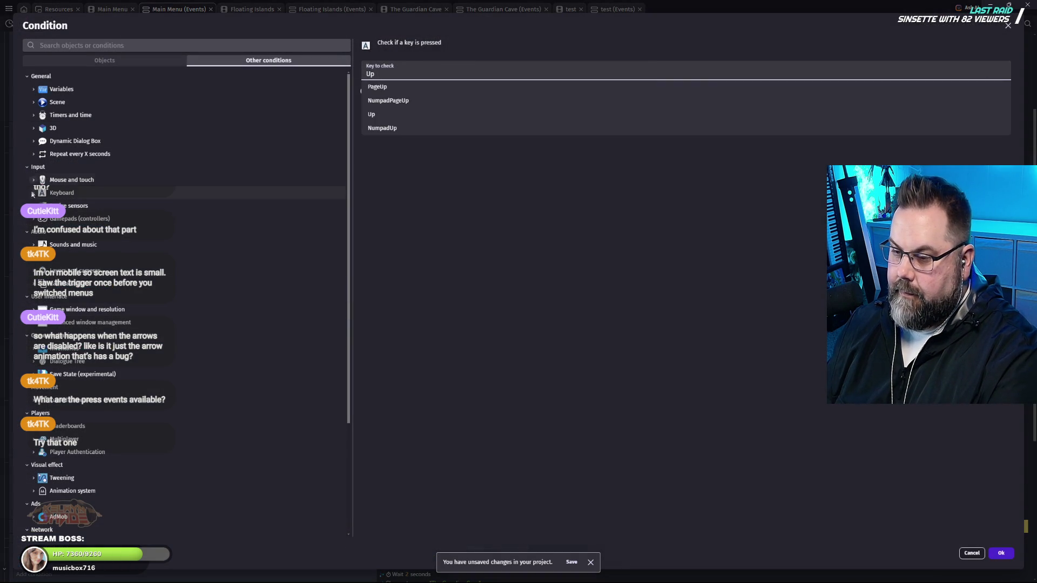
pyautogui.click(34, 196)
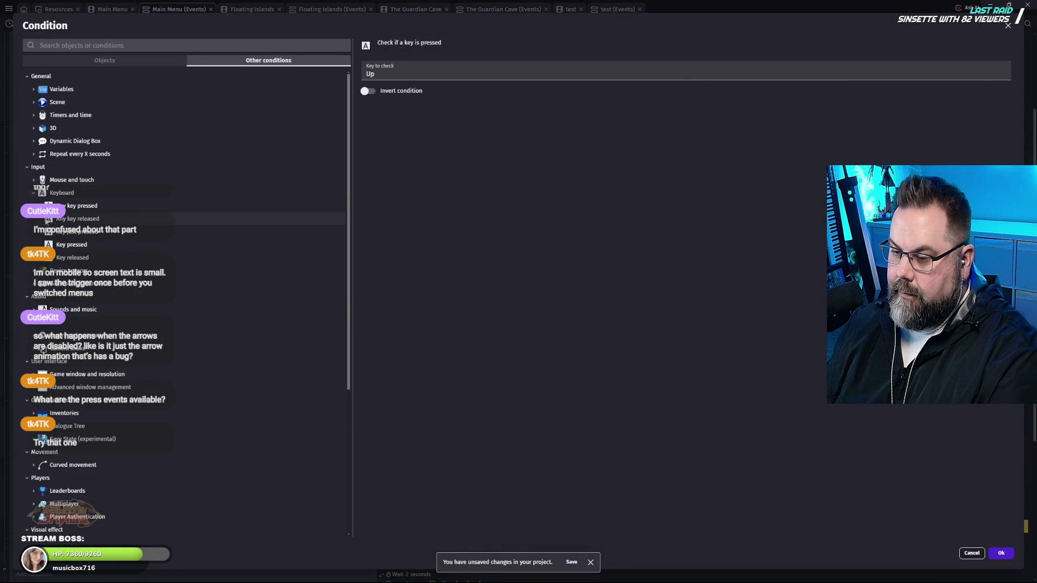
pyautogui.click(88, 232)
pyautogui.click(1001, 554)
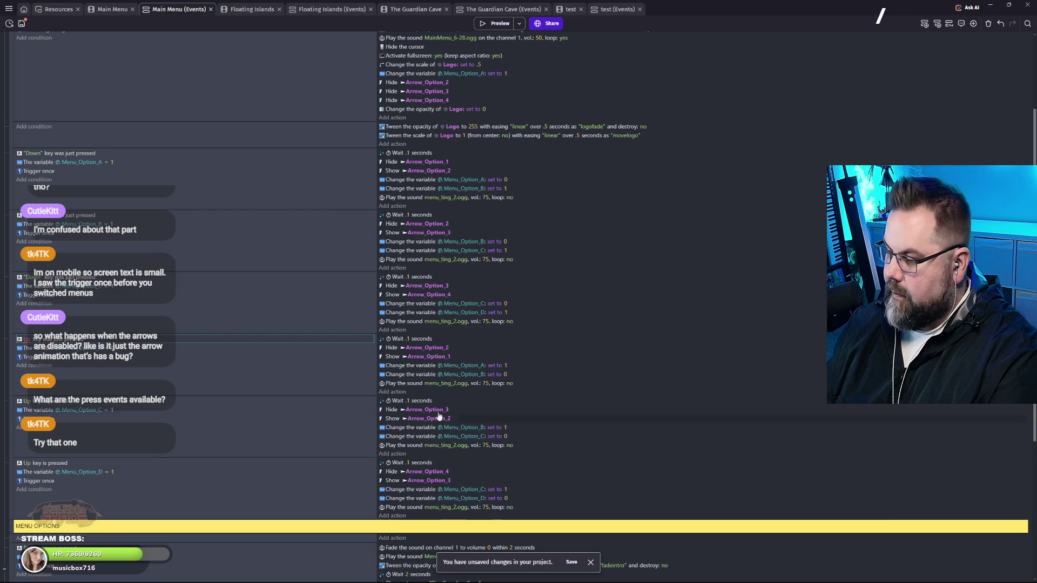
pyautogui.click(29, 341)
pyautogui.click(30, 344)
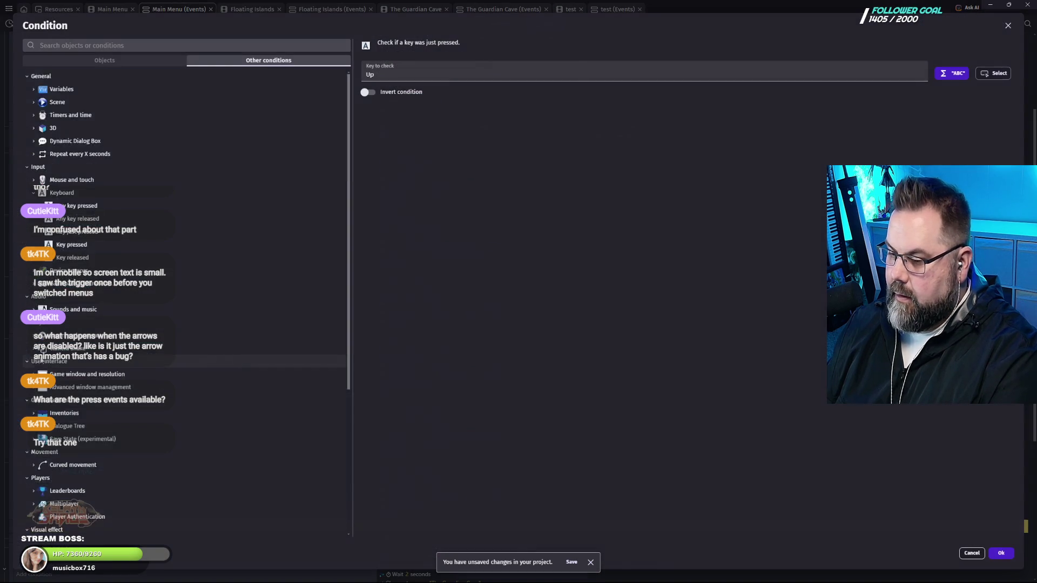
pyautogui.press('Escape')
pyautogui.click(31, 350)
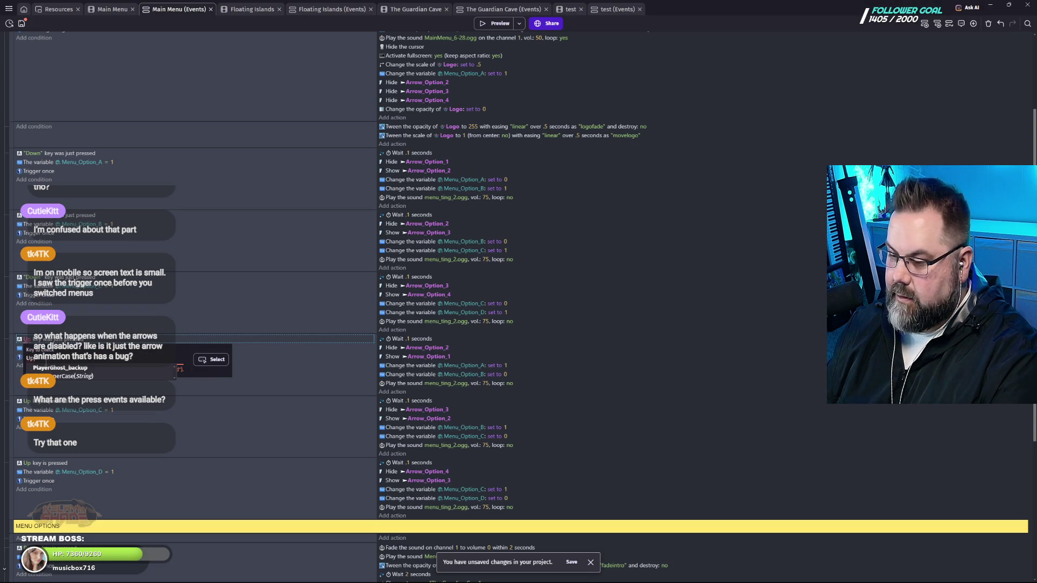
pyautogui.click(33, 369)
pyautogui.click(31, 357)
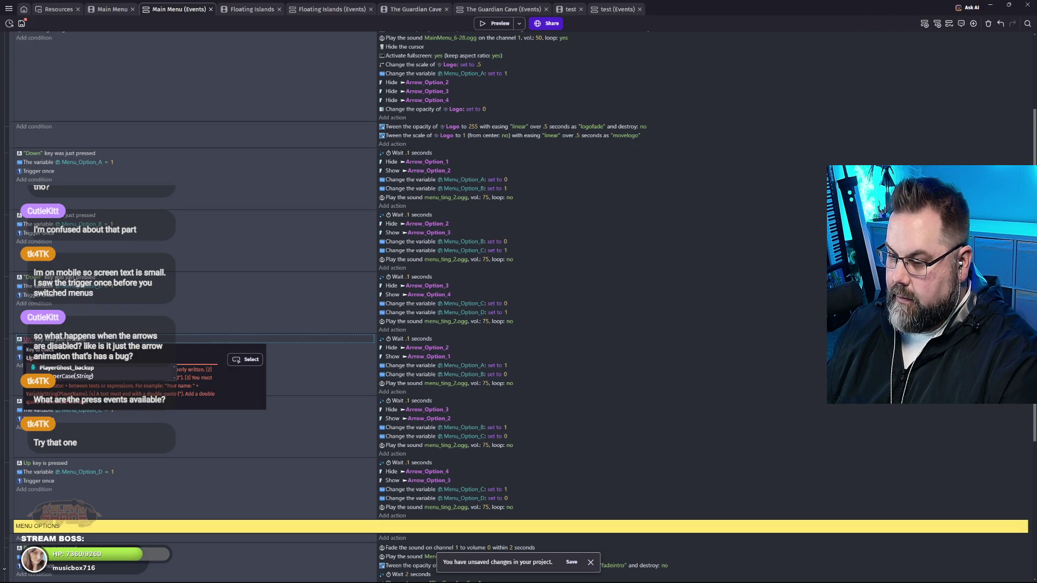
pyautogui.press('Escape')
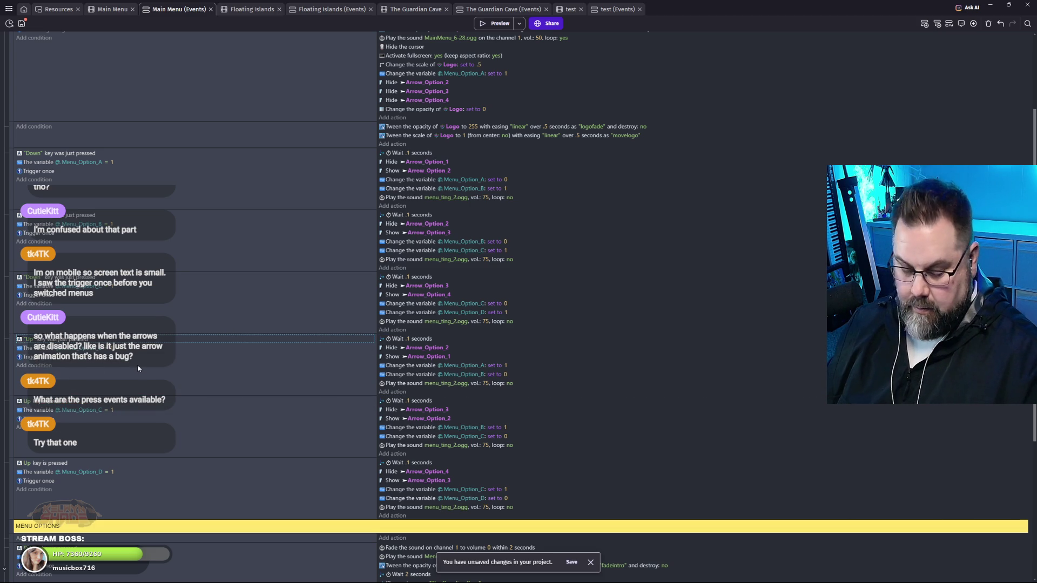
# Paste the just-pressed Up condition into both Up events, delete the old one, and preview.
pyautogui.click(130, 405)
pyautogui.hotkey('ctrl', 'v')
pyautogui.click(81, 465)
pyautogui.hotkey('ctrl', 'v')
pyautogui.click(63, 411)
pyautogui.press('Delete')
pyautogui.press('Delete')
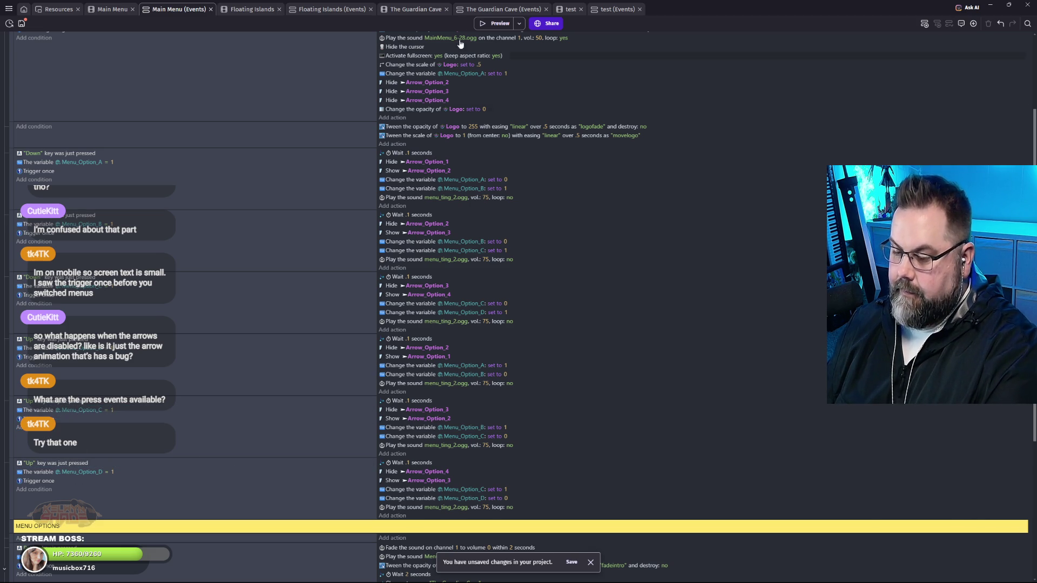
pyautogui.click(495, 24)
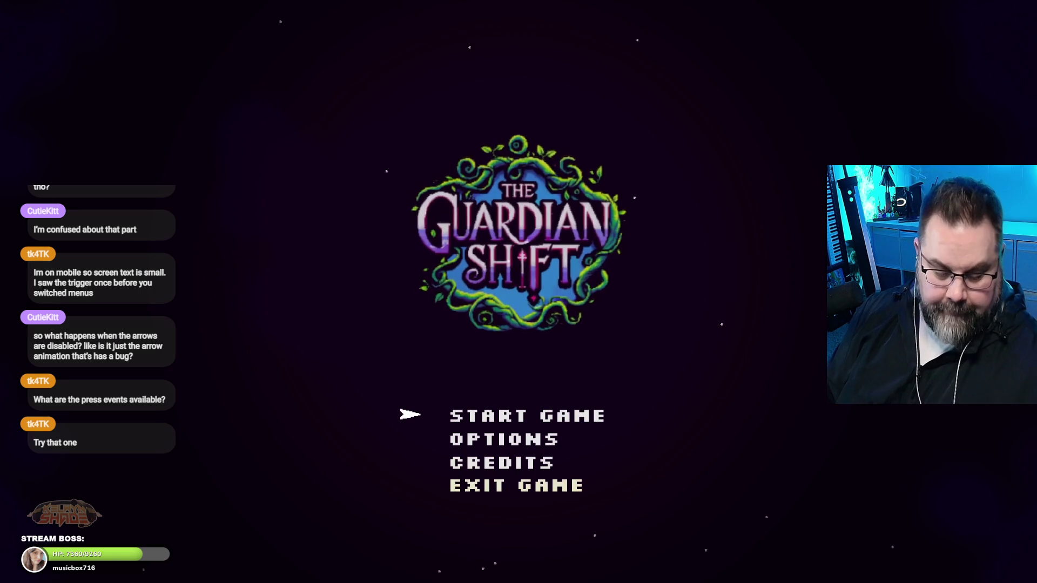
# Test Down/Up arrow navigation through the title menu, then switch back to the editor.
pyautogui.press('Down')
pyautogui.press('Down')
pyautogui.press('Down')
pyautogui.press('Up')
pyautogui.press('Up')
pyautogui.press('Down')
pyautogui.press('Down')
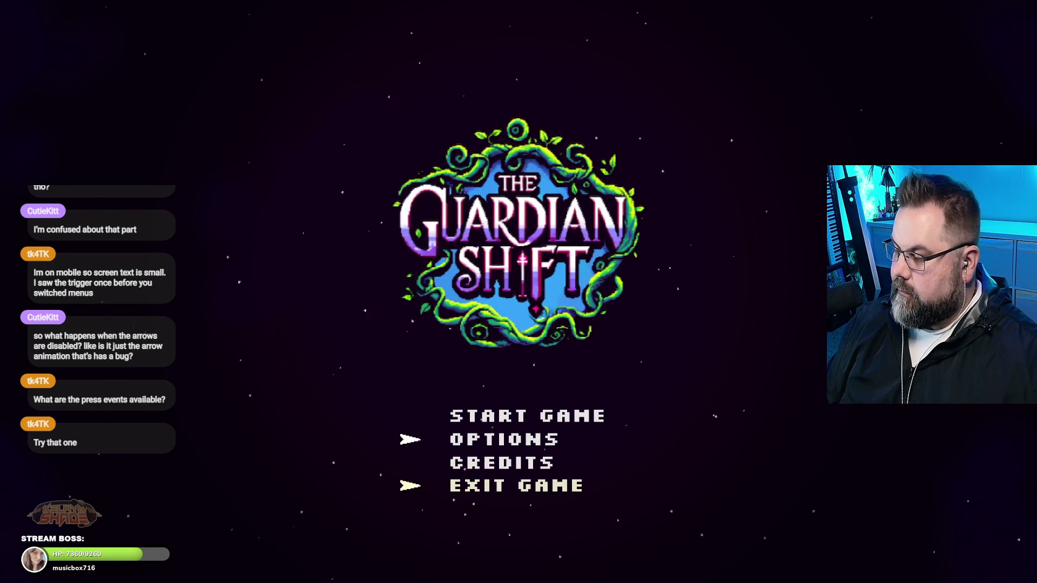
pyautogui.press('Up')
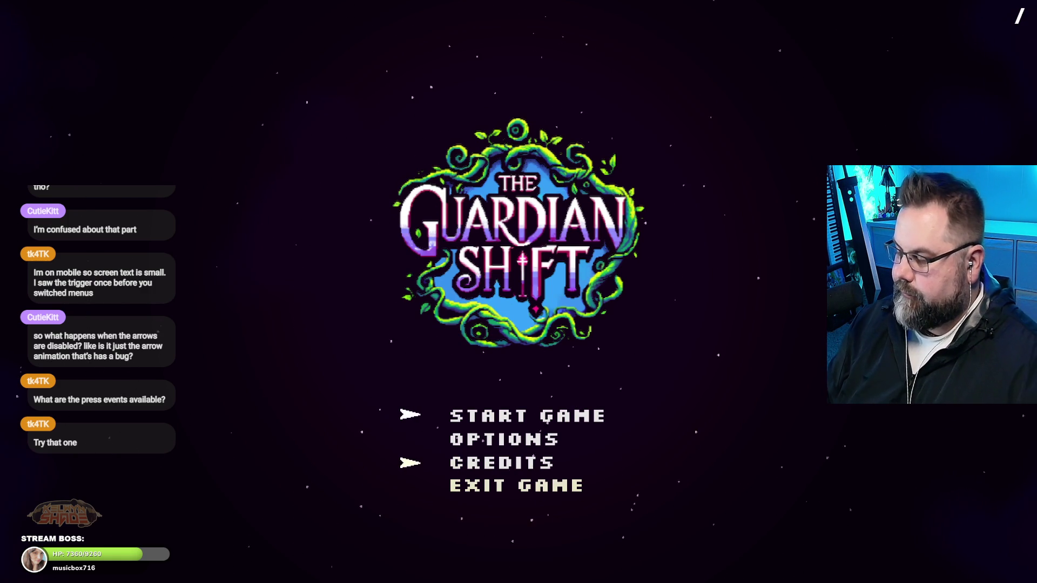
pyautogui.press('Down')
pyautogui.press('Up')
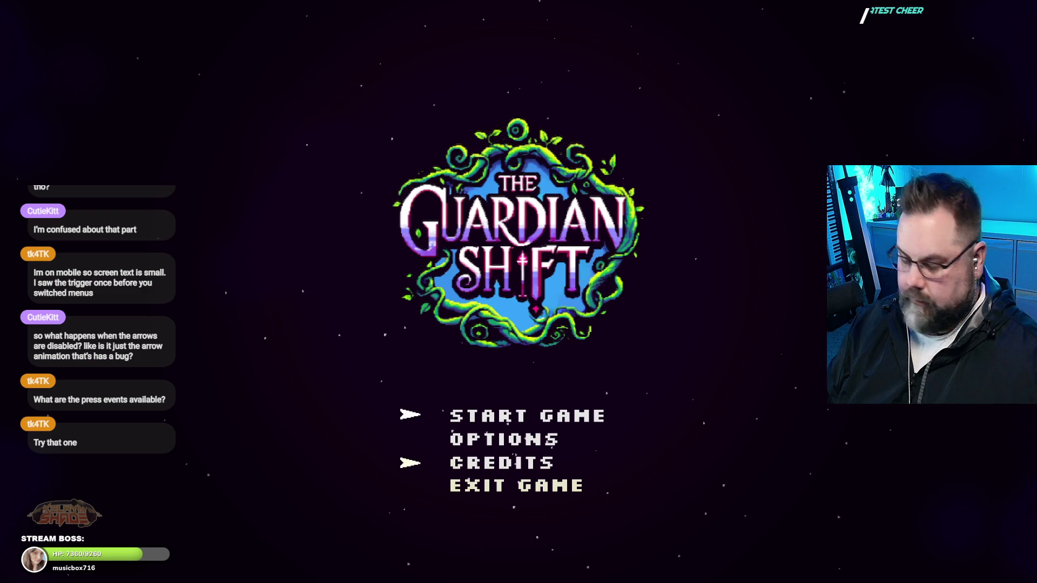
pyautogui.hotkey('alt', 'Tab')
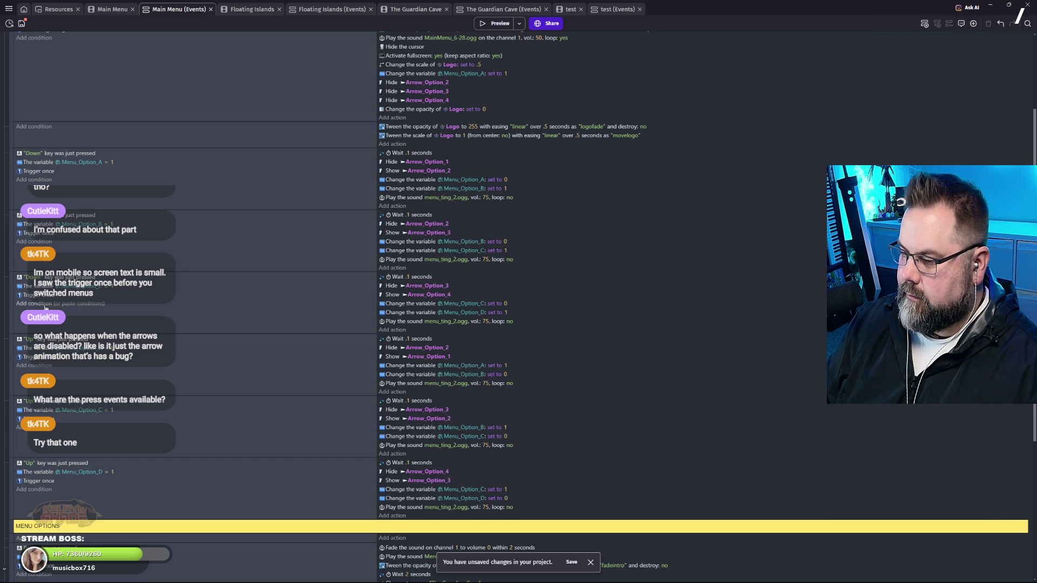
# Add a new action and search the Action dialog for 'key', then 'input'.
pyautogui.click(394, 208)
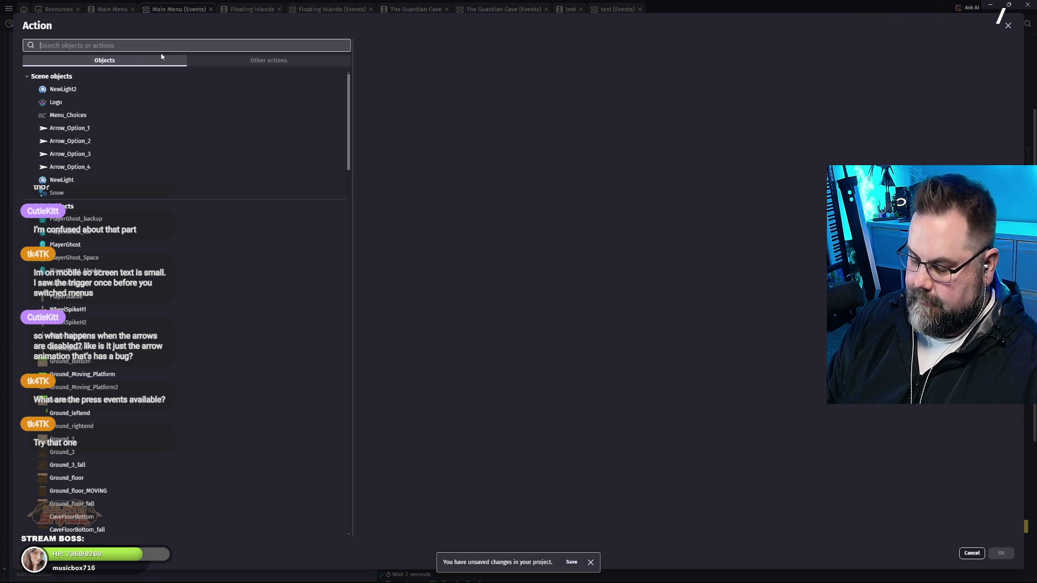
pyautogui.write('key')
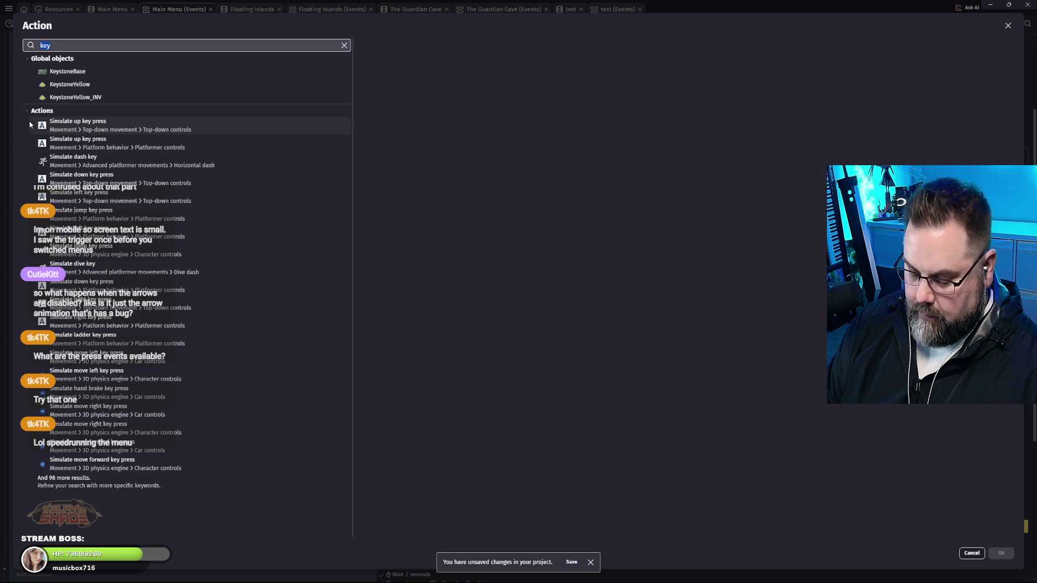
pyautogui.write('input')
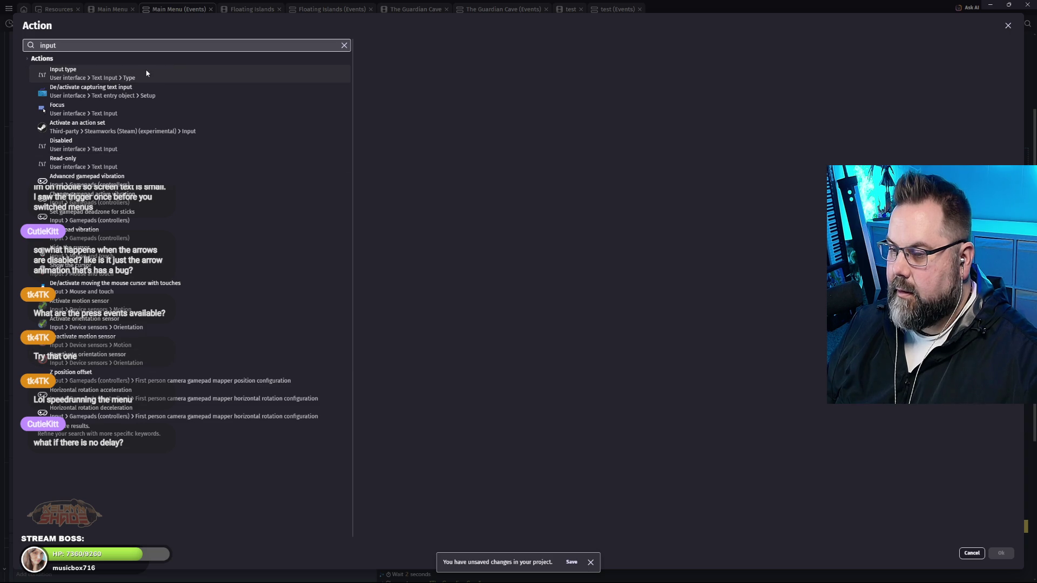
# Inspect the Input type action and its list of input type choices.
pyautogui.click(168, 75)
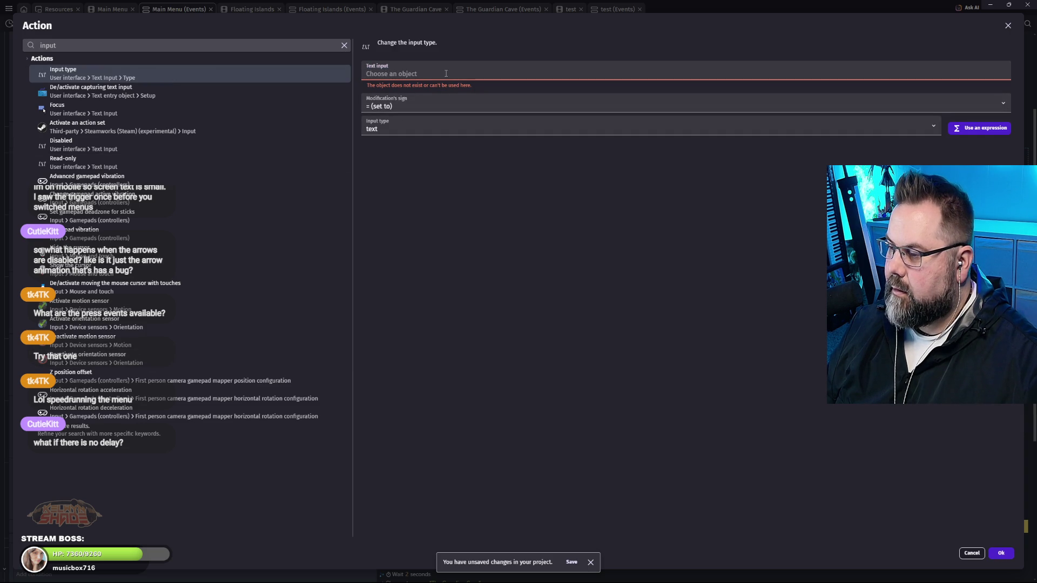
pyautogui.click(453, 125)
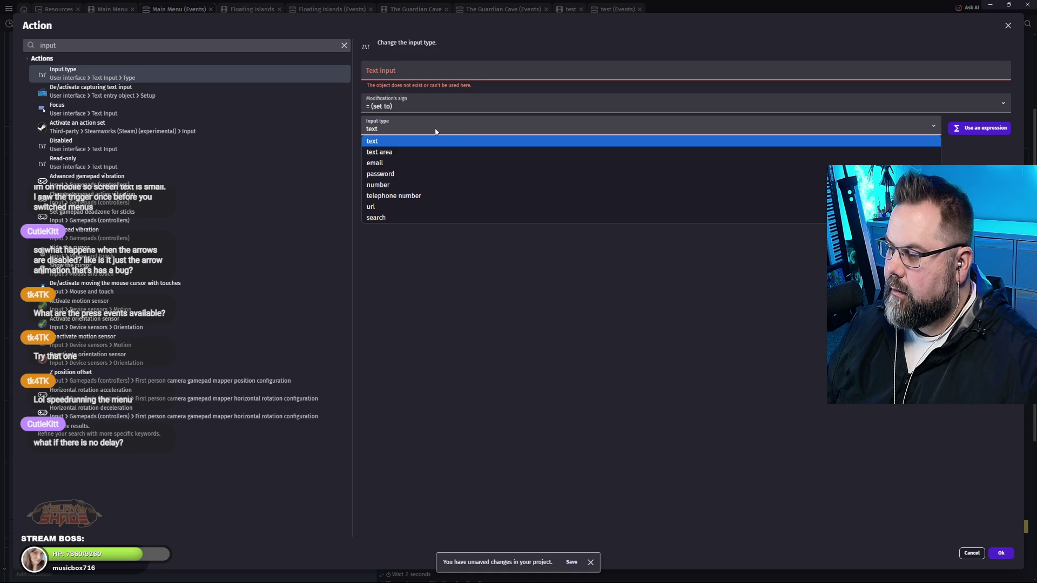
pyautogui.click(766, 347)
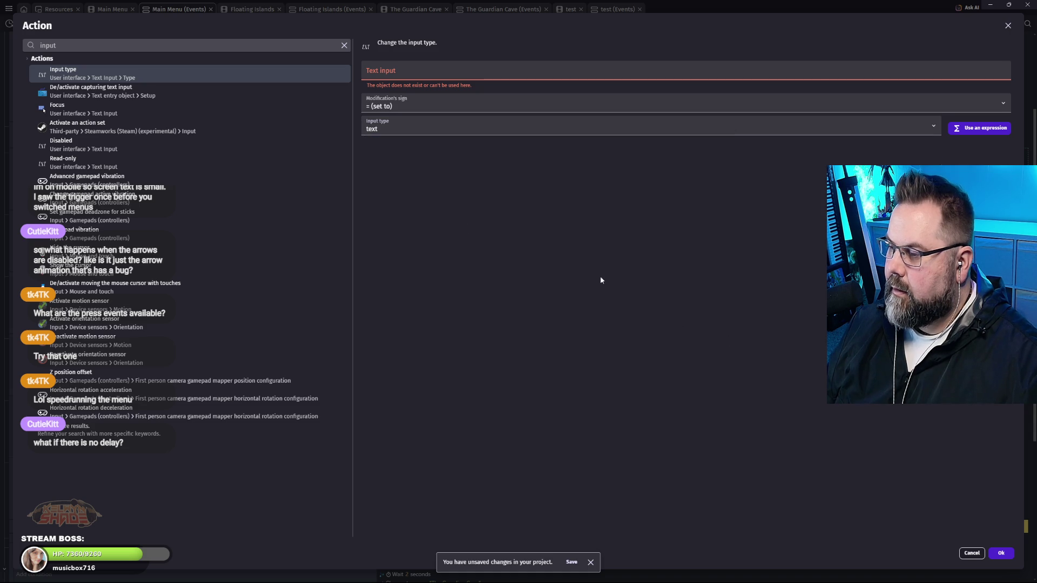
pyautogui.click(400, 72)
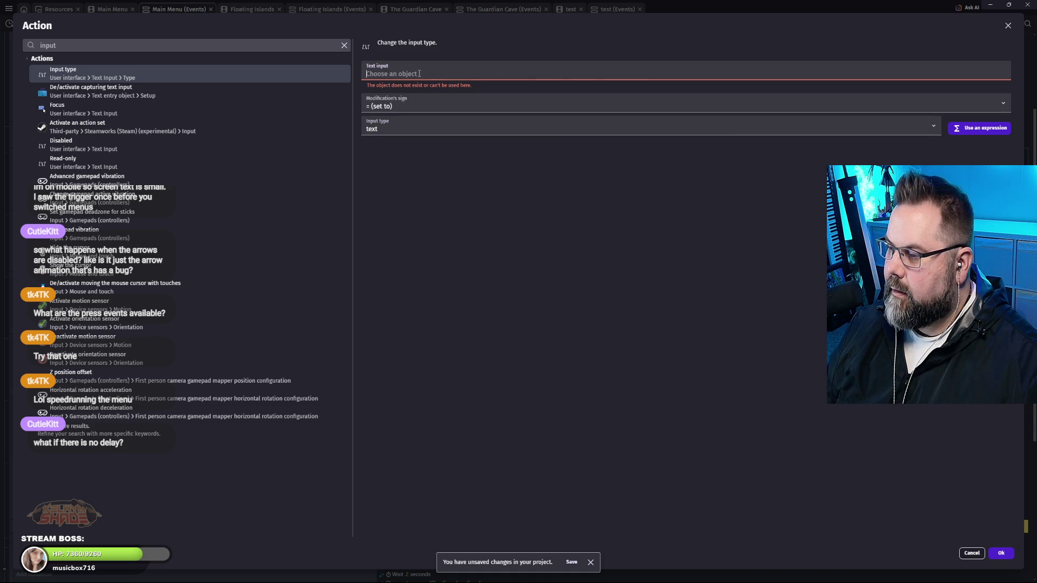
# Try "Down" as the De/activate capturing text input object, then view the Disabled action.
pyautogui.click(103, 91)
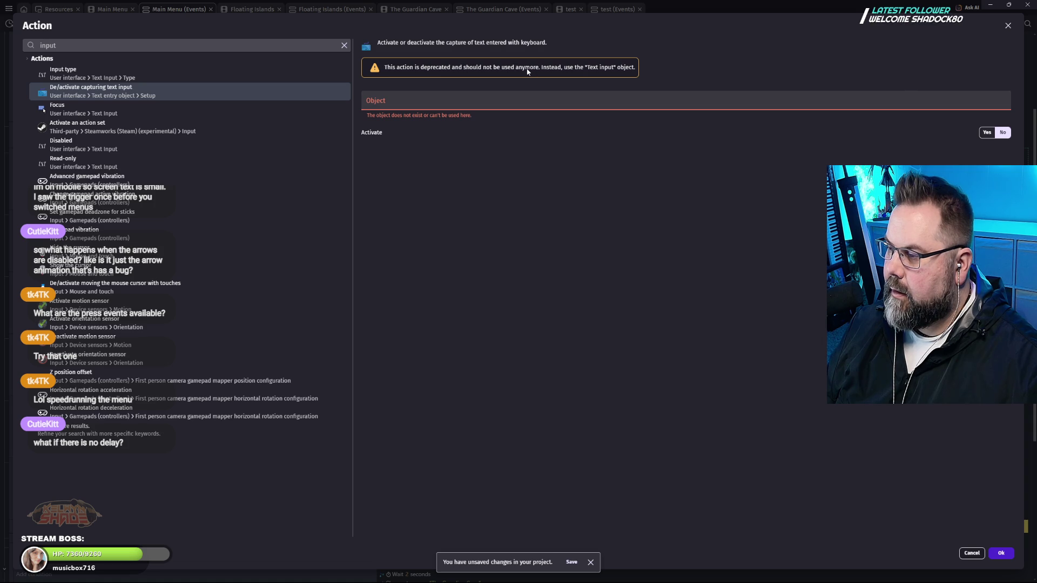
pyautogui.click(415, 98)
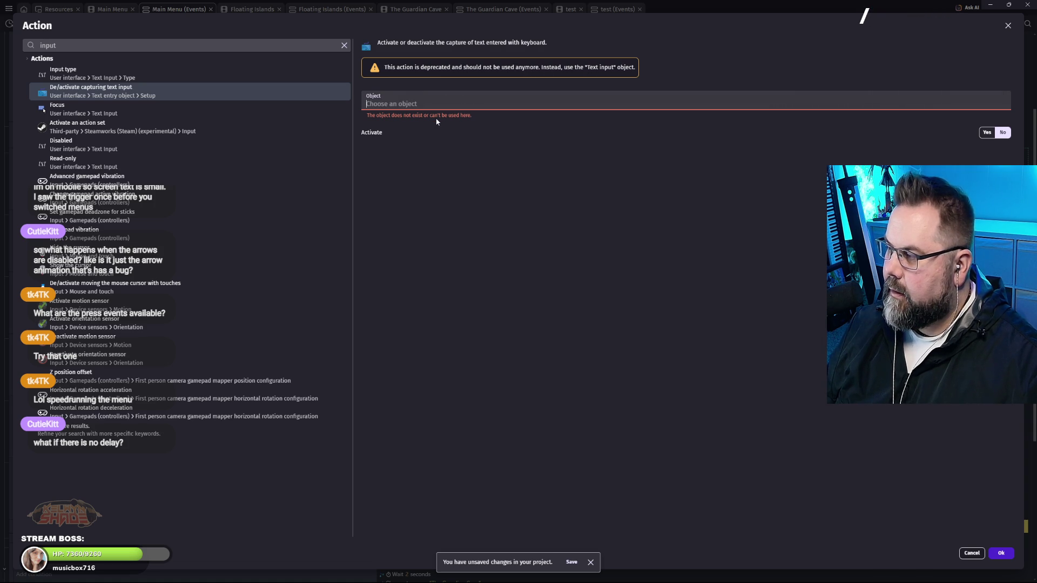
pyautogui.write('"Down"')
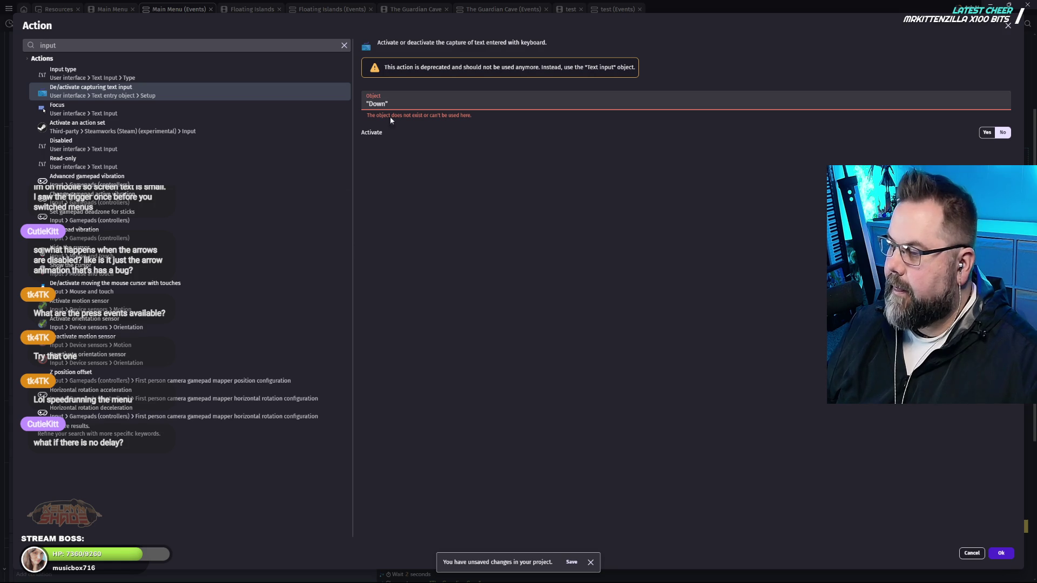
pyautogui.click(448, 177)
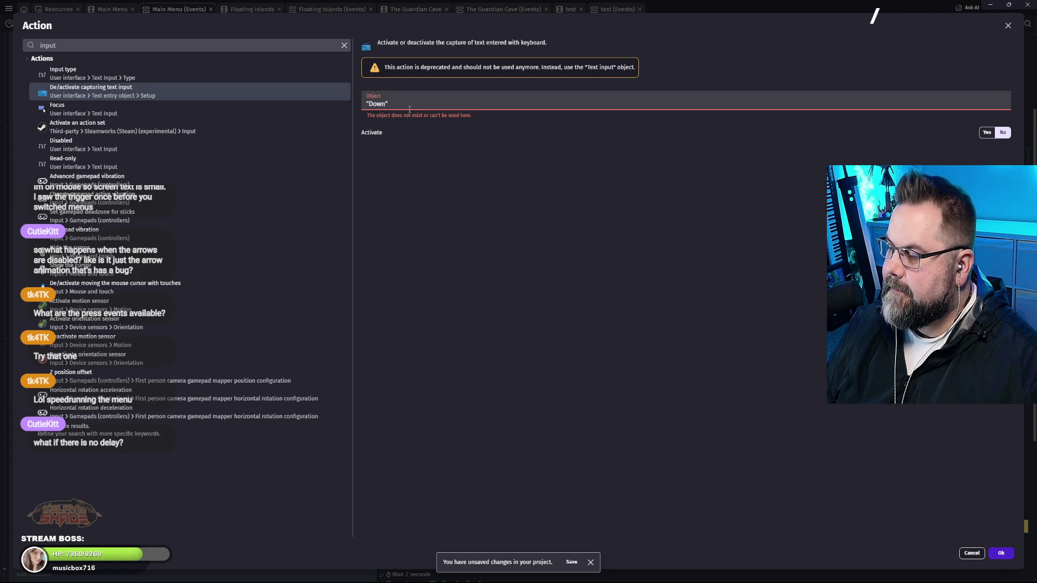
pyautogui.moveTo(407, 103); pyautogui.dragTo(353, 125)
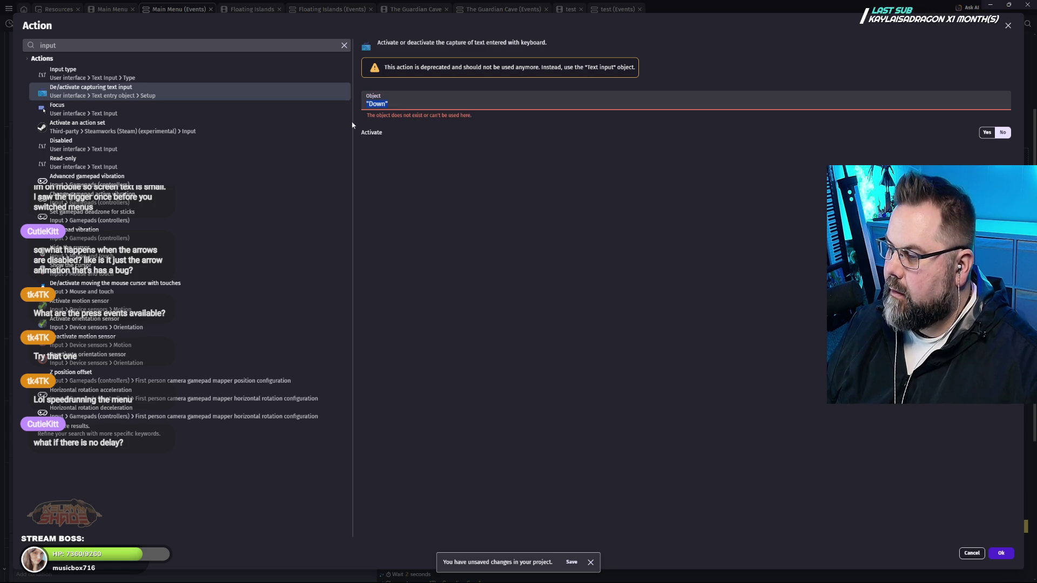
pyautogui.click(218, 112)
pyautogui.click(215, 96)
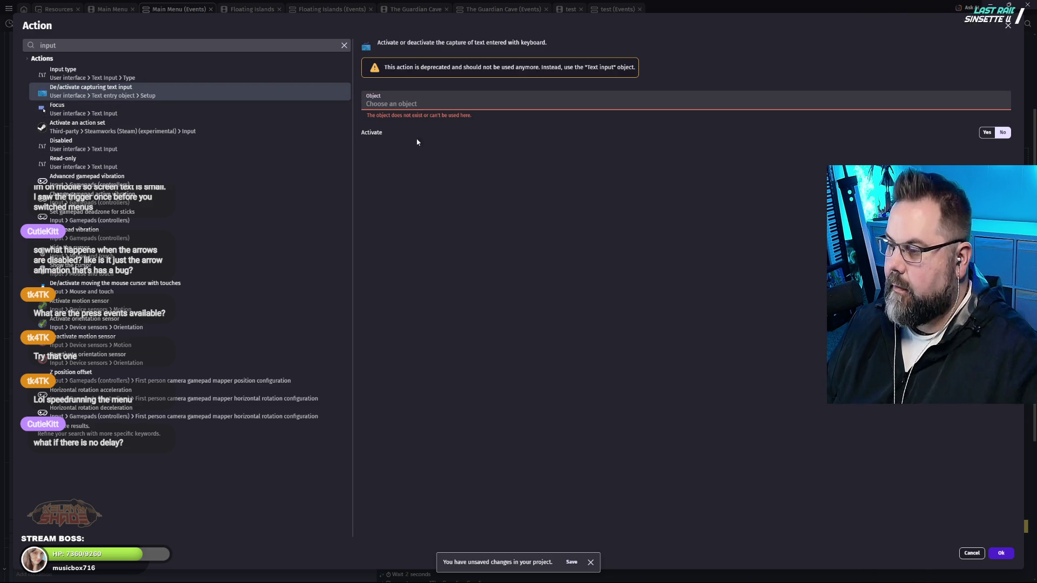
pyautogui.click(426, 158)
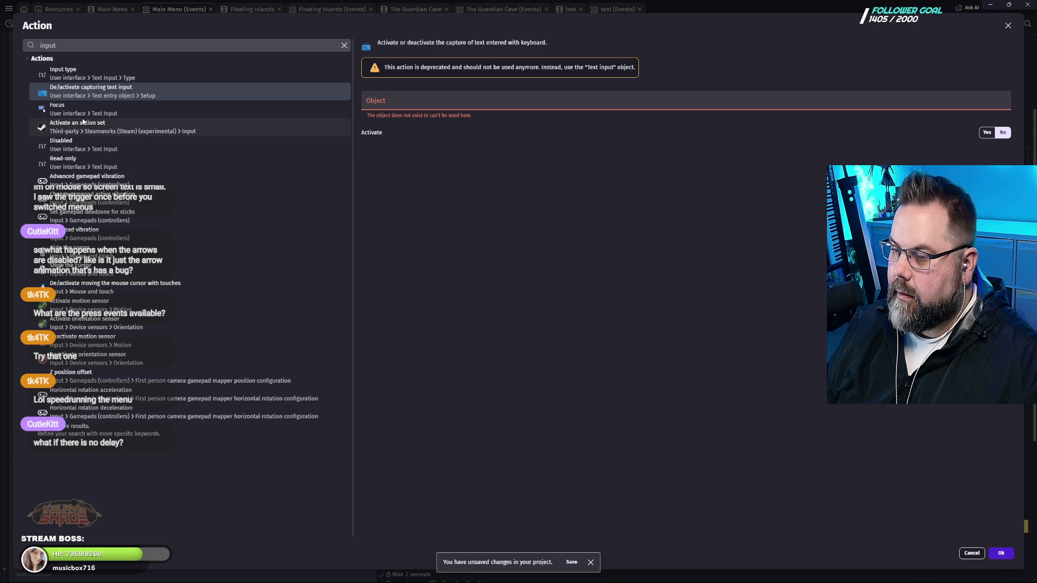
pyautogui.click(81, 150)
# Type "Down" into the Disabled action's text input field, then clear it again.
pyautogui.click(414, 76)
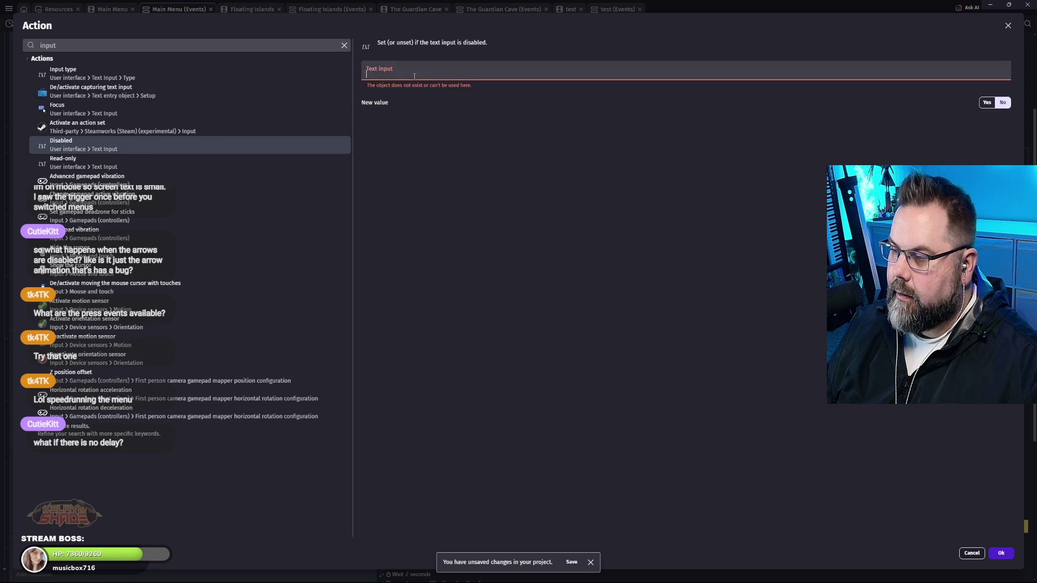
pyautogui.write('down"')
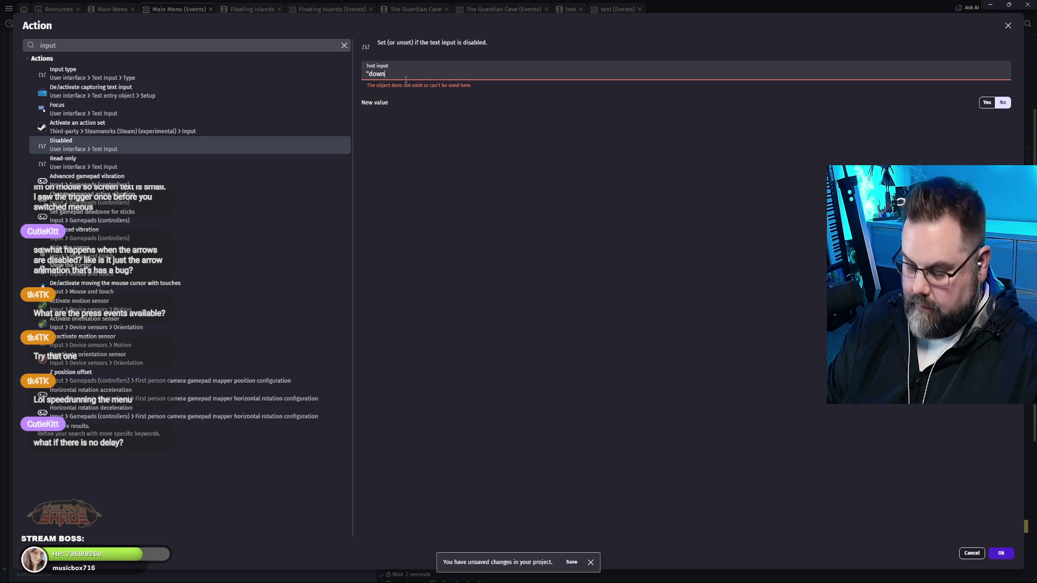
pyautogui.press('Left')
pyautogui.press('Left')
pyautogui.press('Left')
pyautogui.press('Delete')
pyautogui.write('D')
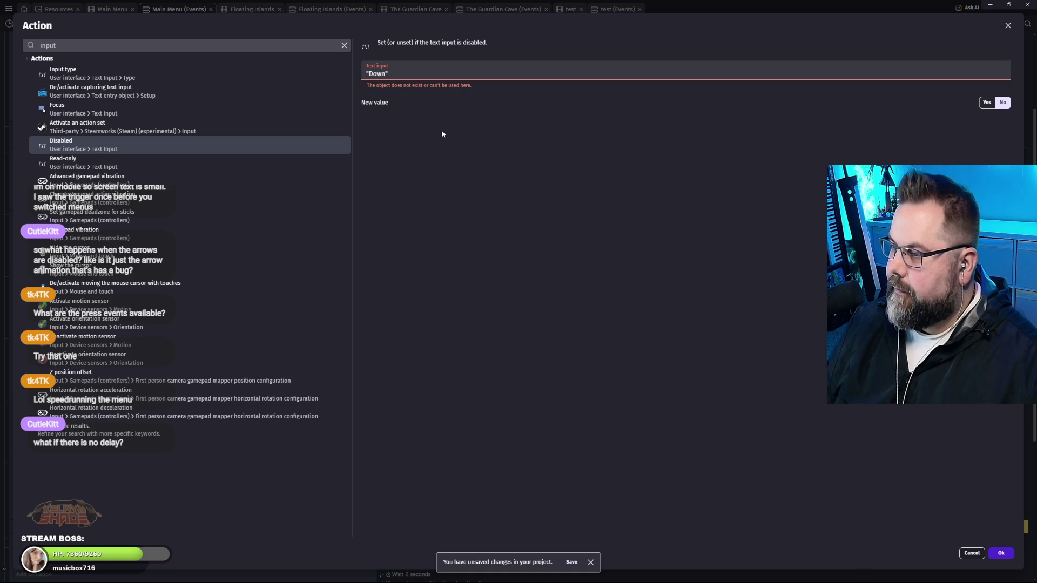
pyautogui.hotkey('ctrl', 'a')
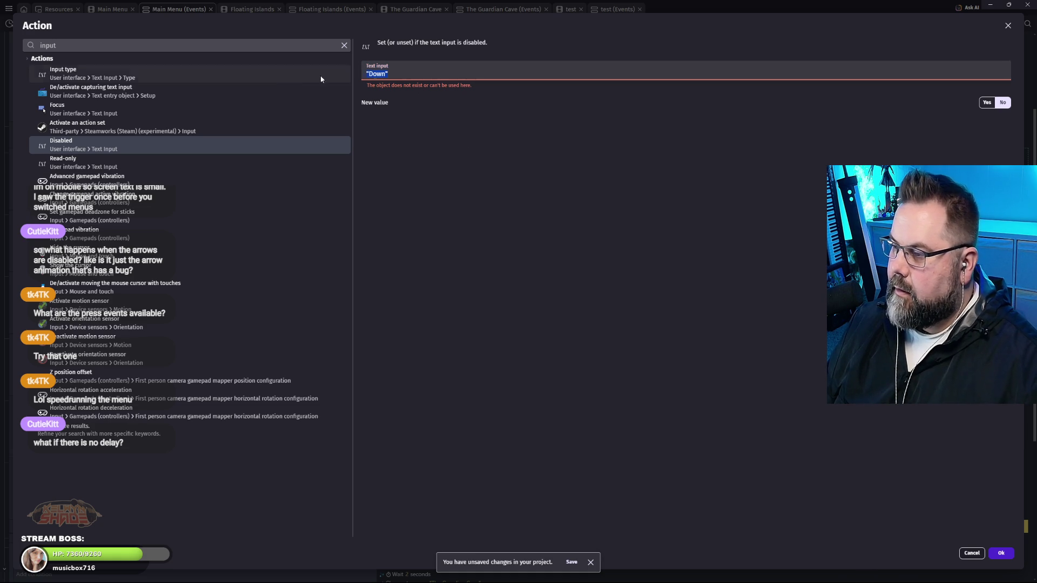
pyautogui.press('BackSpace')
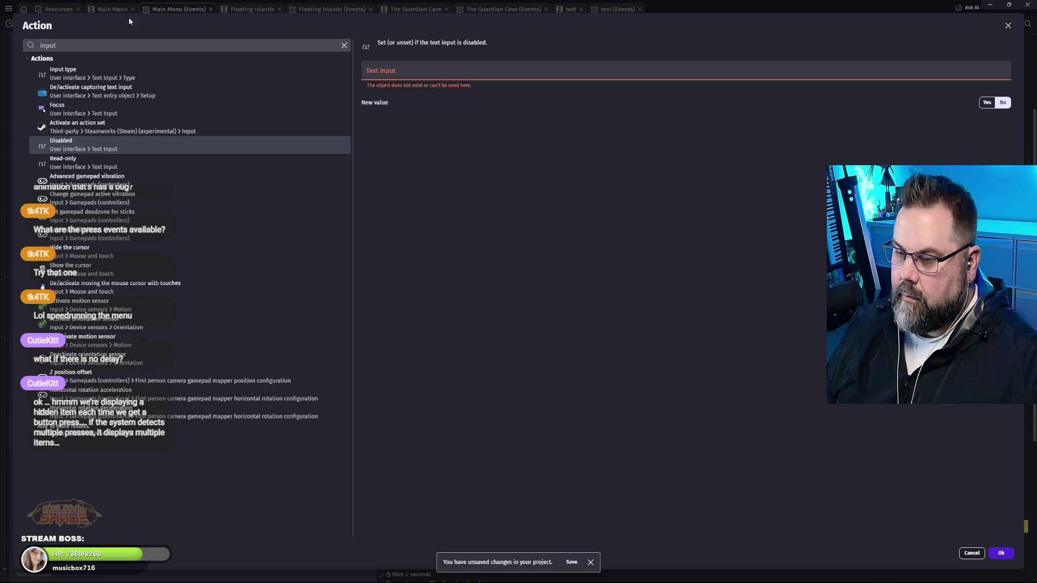
# Close the Action dialog and browse the extension store from the Project Manager.
pyautogui.click(1008, 26)
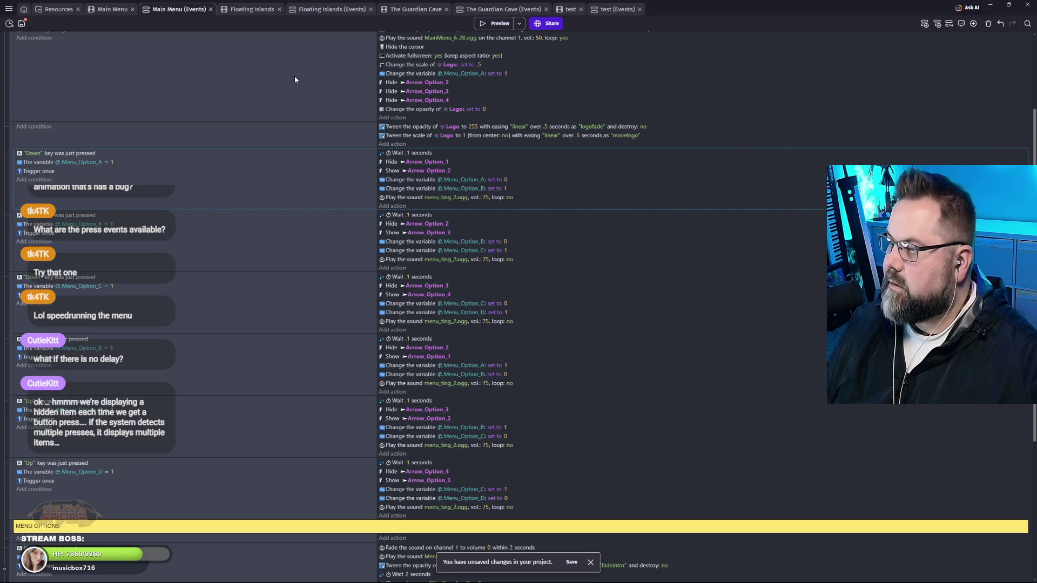
pyautogui.click(8, 11)
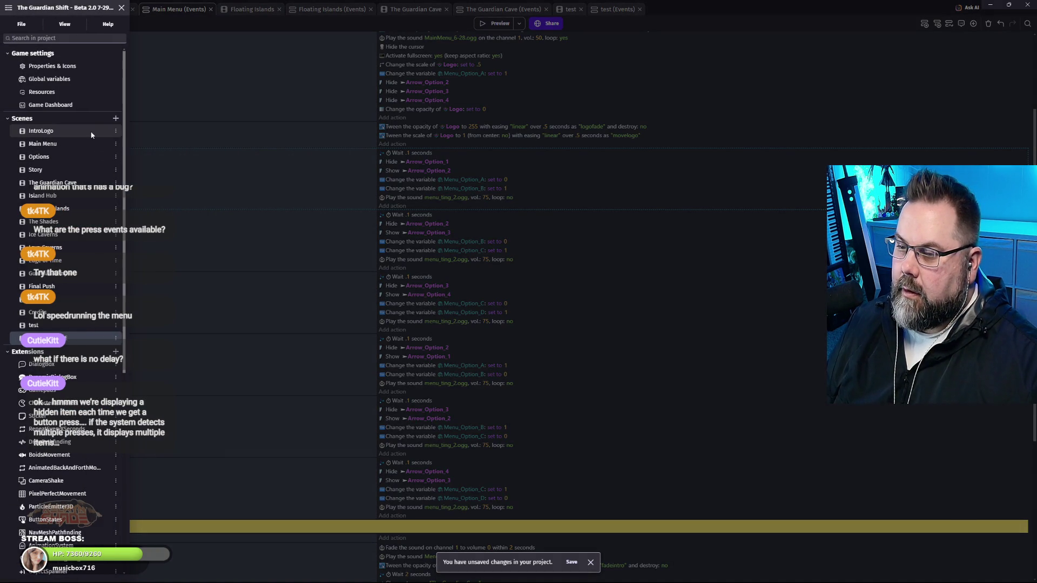
pyautogui.click(116, 352)
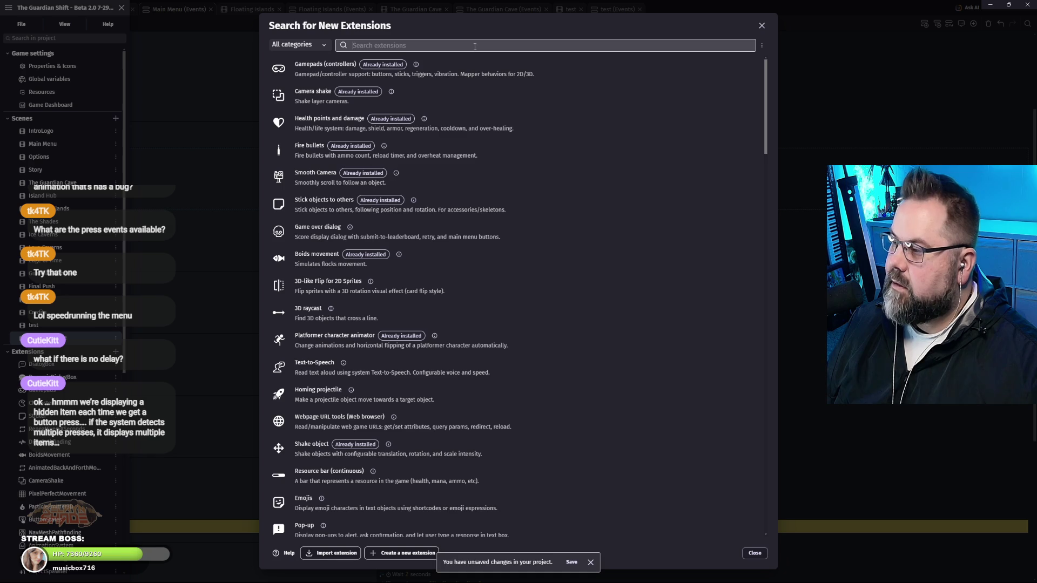
# Search the extension store for 'Menu' and scroll through the menu-related results.
pyautogui.write('Menu')
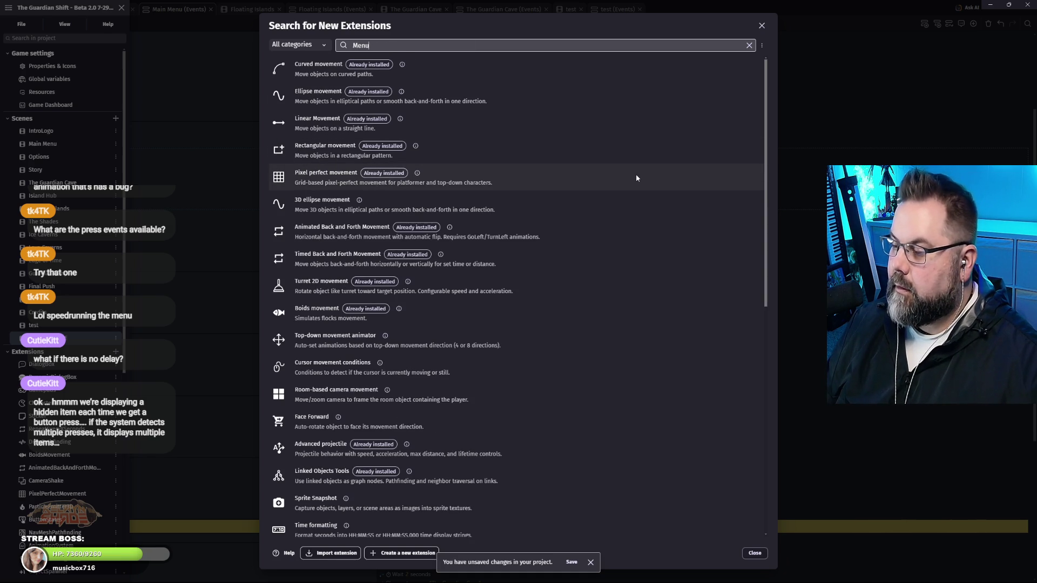
pyautogui.scroll(-5, 621, 182)
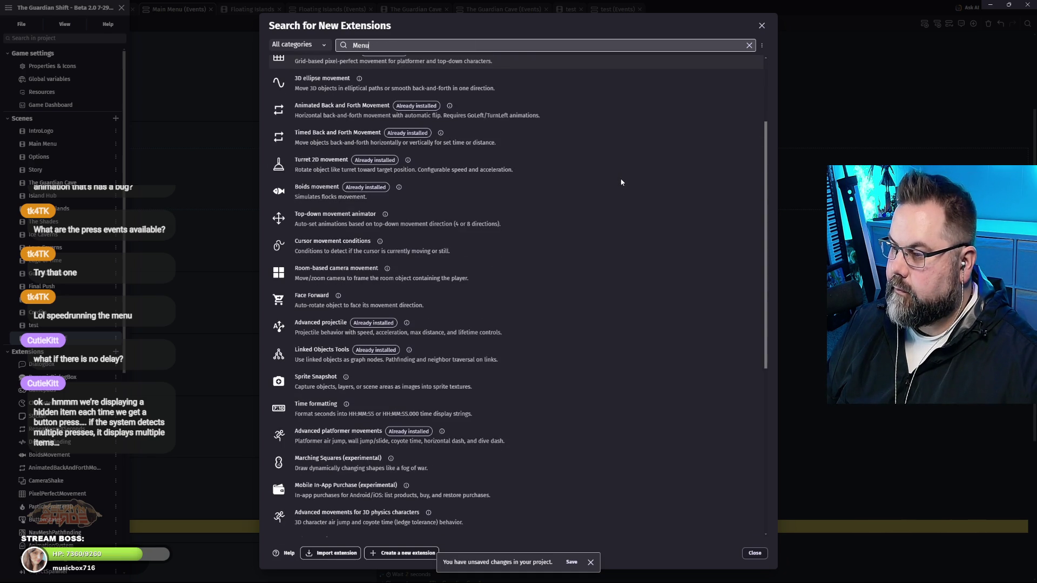
pyautogui.scroll(-4, 621, 182)
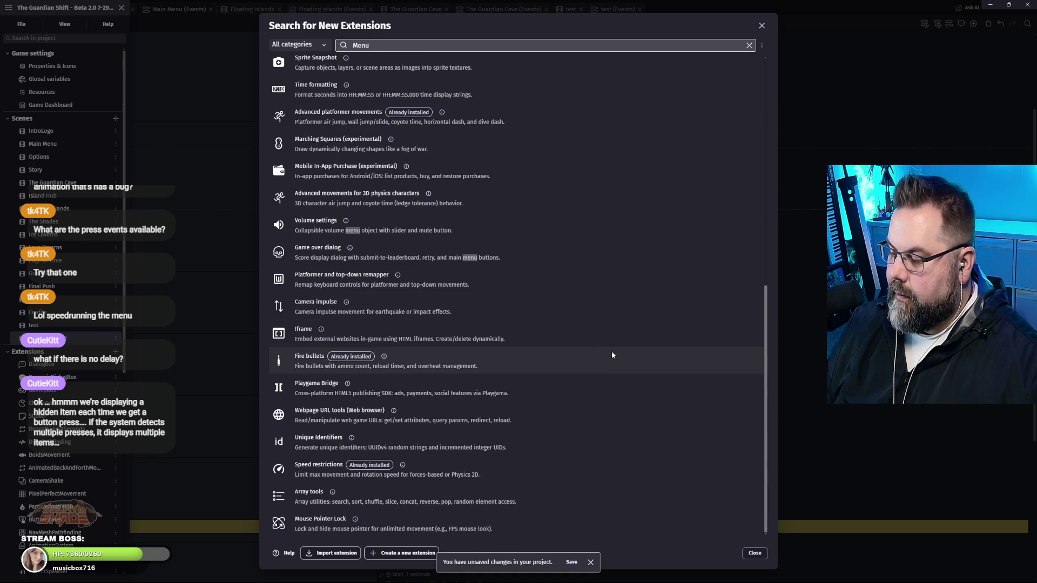
pyautogui.scroll(3, 579, 395)
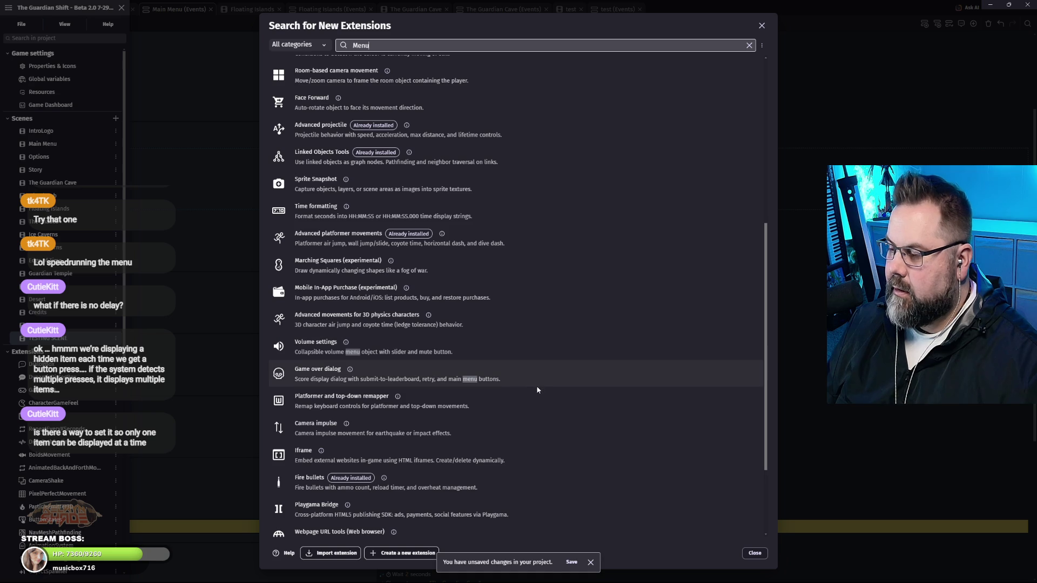
pyautogui.scroll(3, 487, 378)
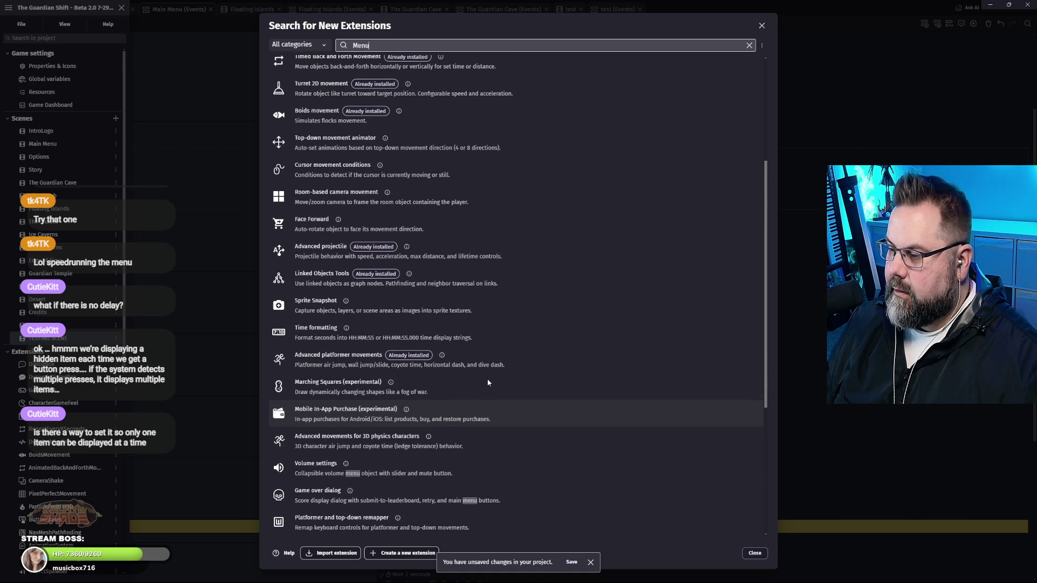
pyautogui.scroll(4, 503, 383)
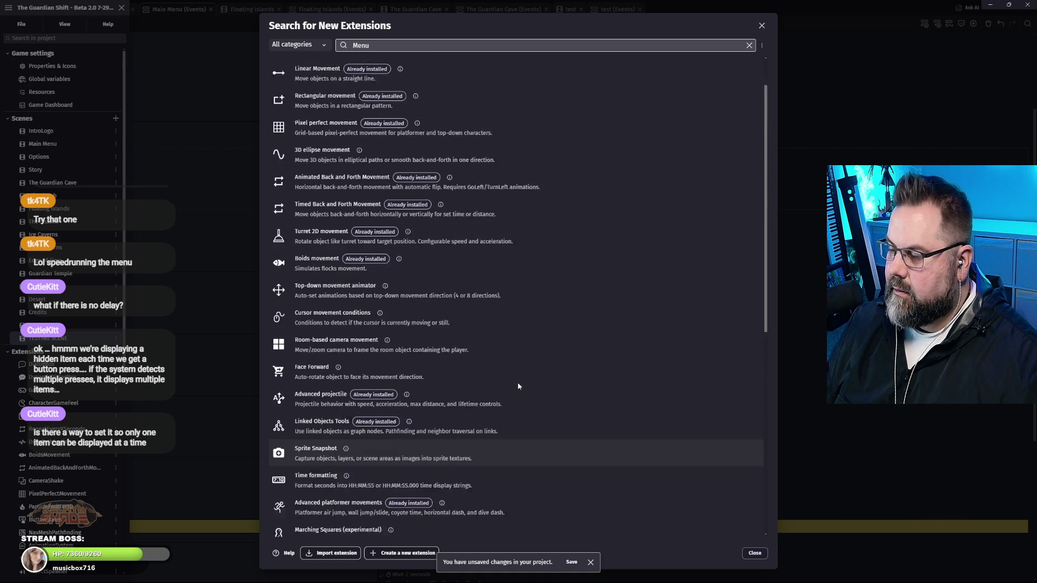
pyautogui.scroll(1, 518, 386)
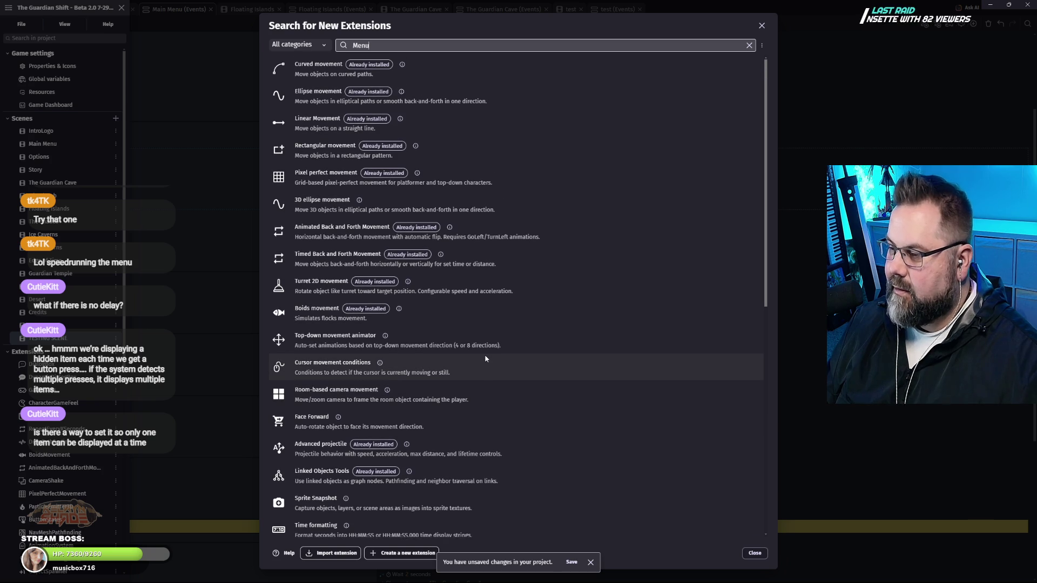
pyautogui.scroll(-5, 485, 357)
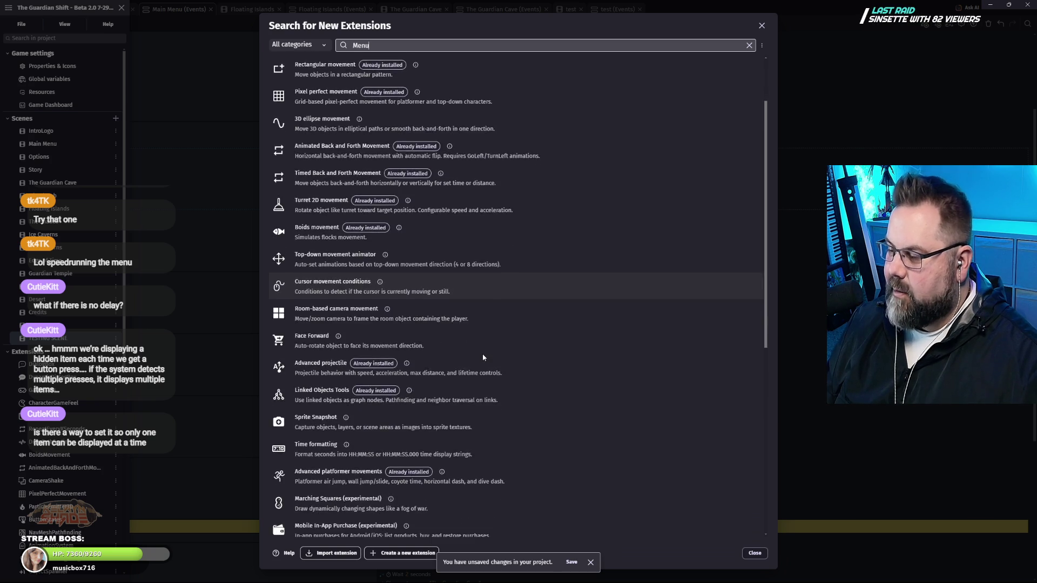
pyautogui.scroll(-3, 484, 357)
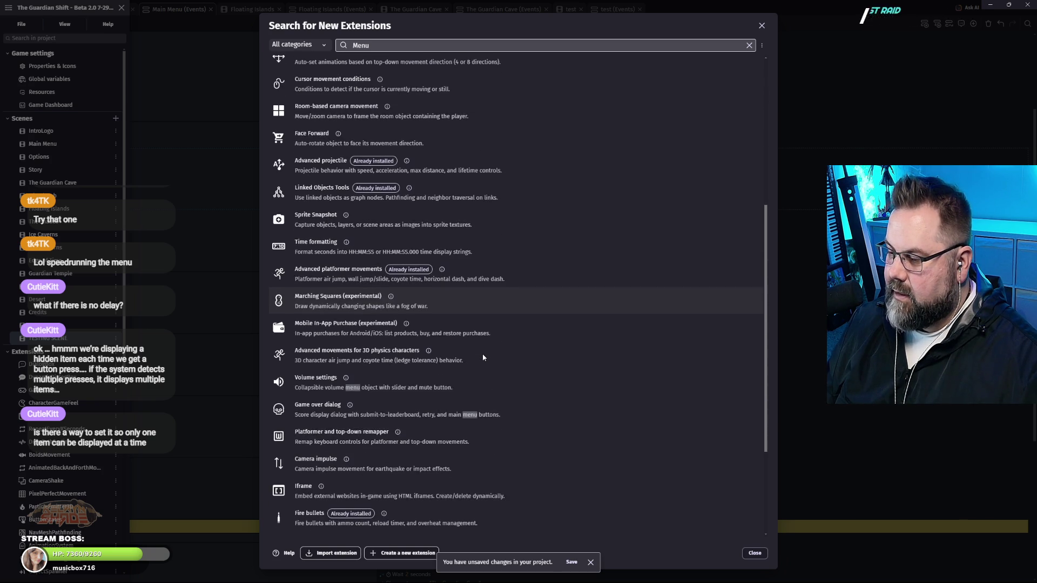
pyautogui.scroll(-2, 482, 358)
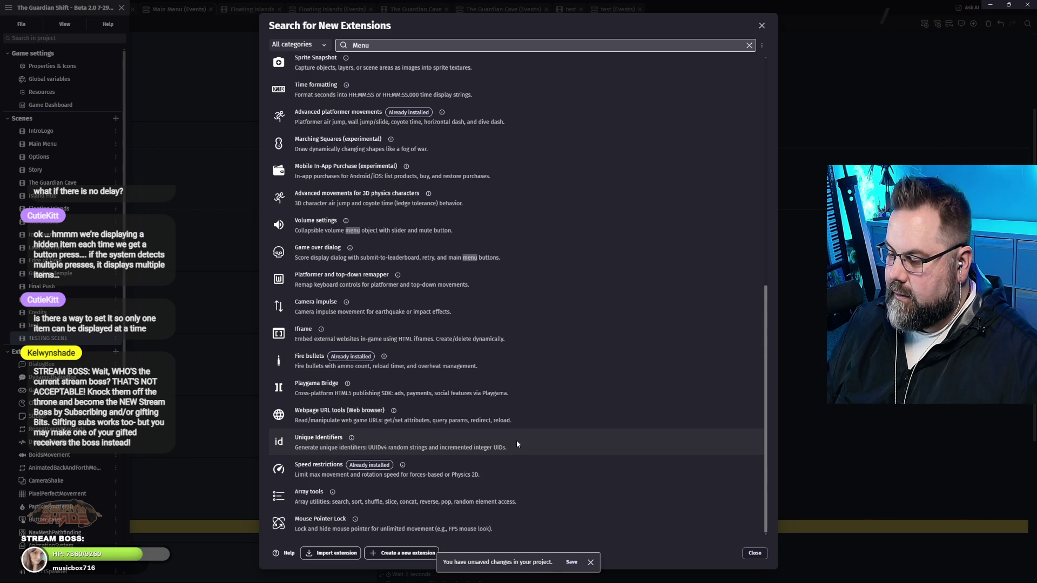
pyautogui.scroll(1, 517, 444)
pyautogui.scroll(3, 517, 443)
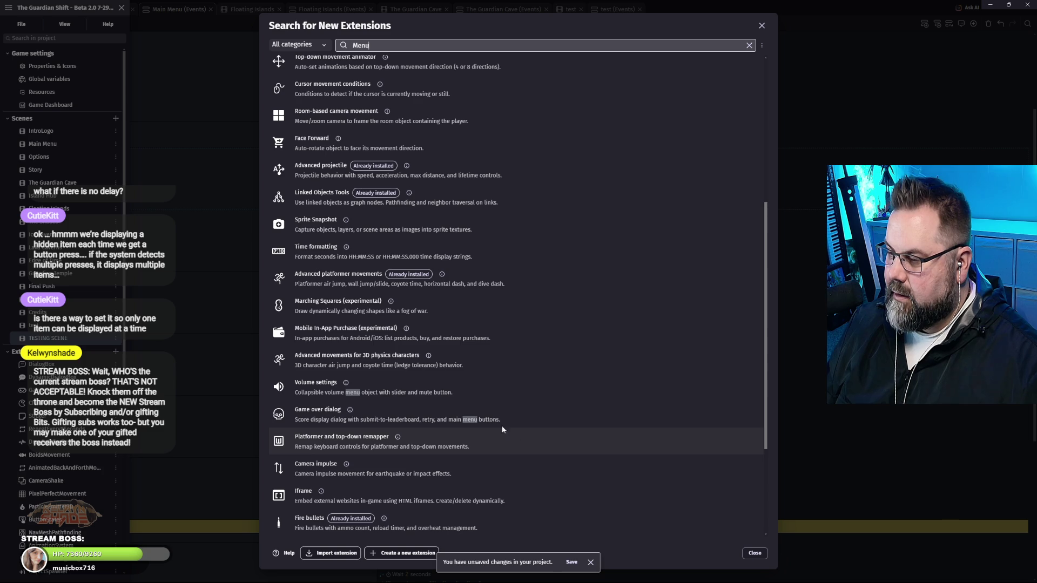
pyautogui.scroll(3, 349, 261)
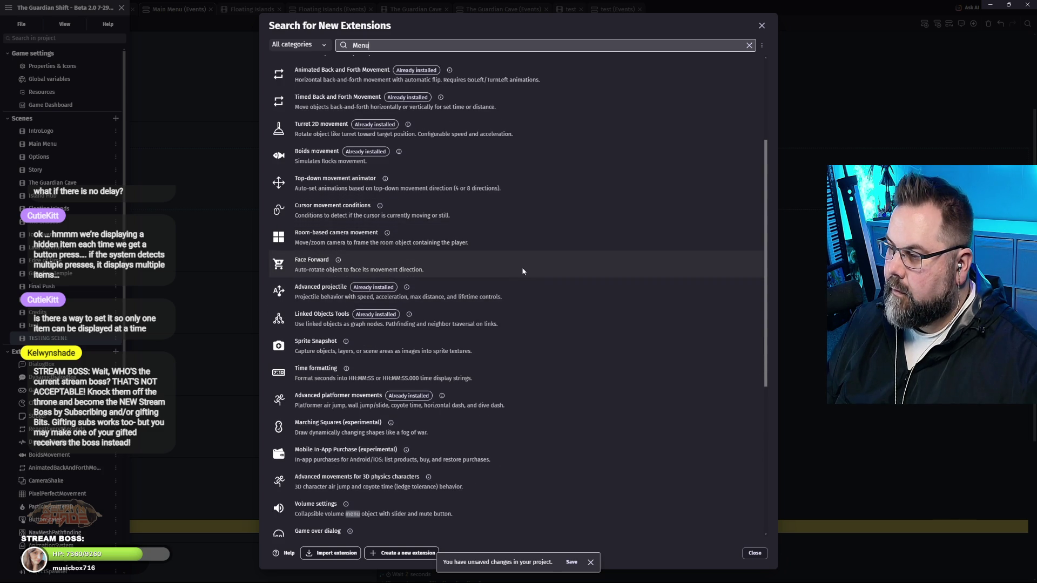
pyautogui.scroll(4, 552, 341)
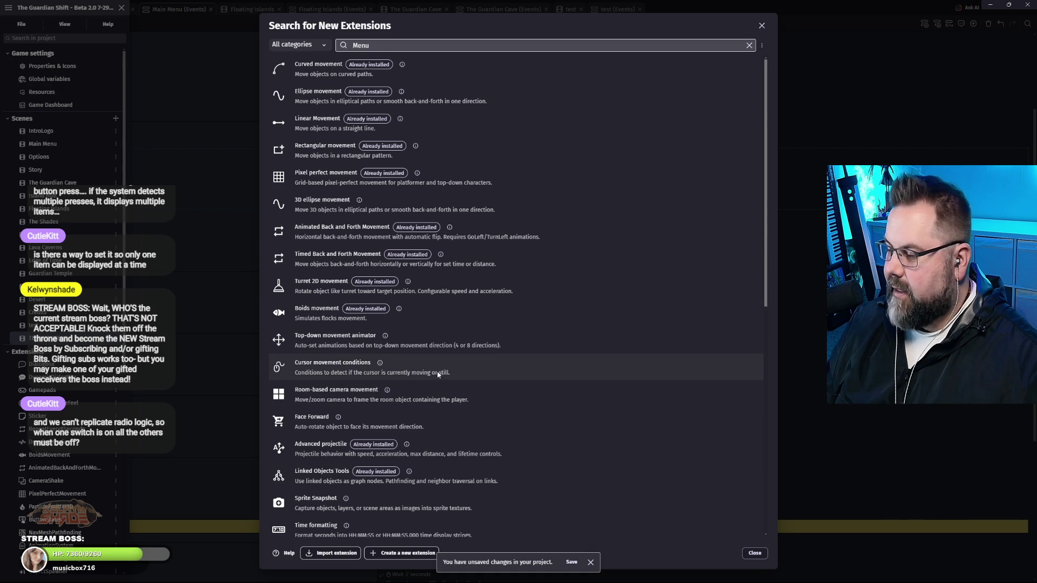
pyautogui.scroll(-4, 439, 373)
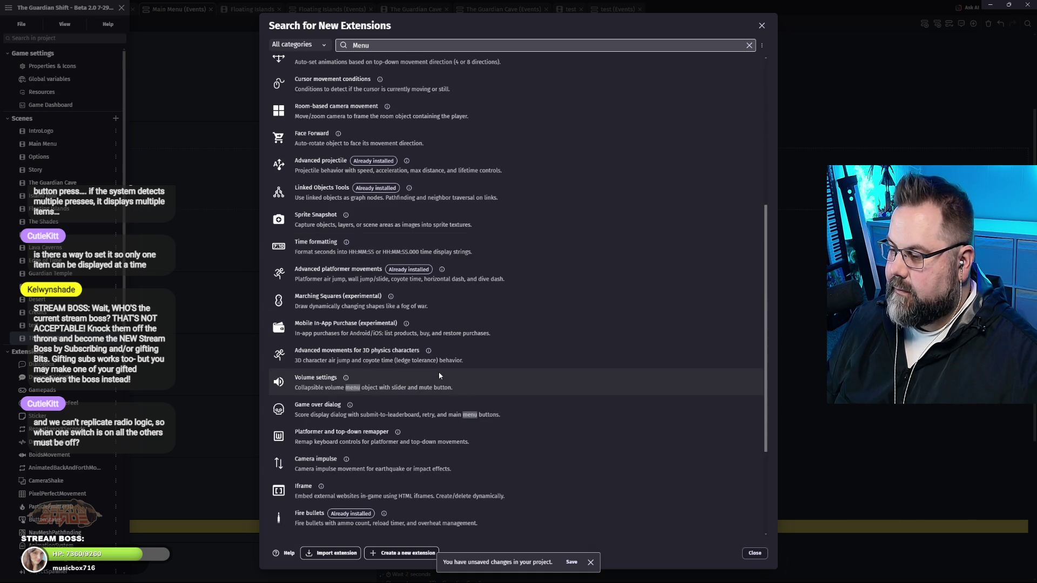
pyautogui.scroll(-2, 439, 375)
pyautogui.scroll(-1, 439, 374)
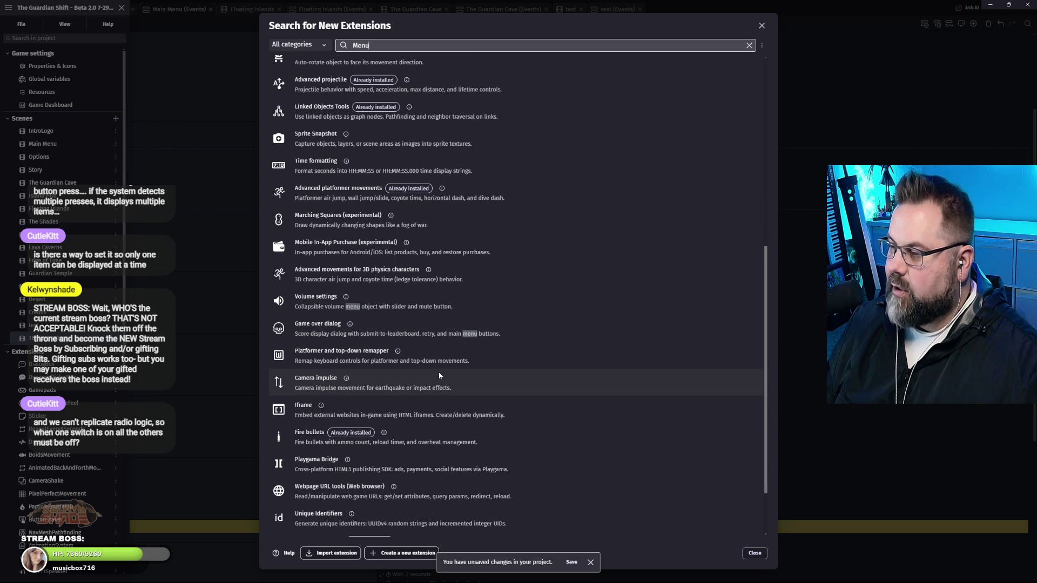
pyautogui.scroll(-2, 435, 371)
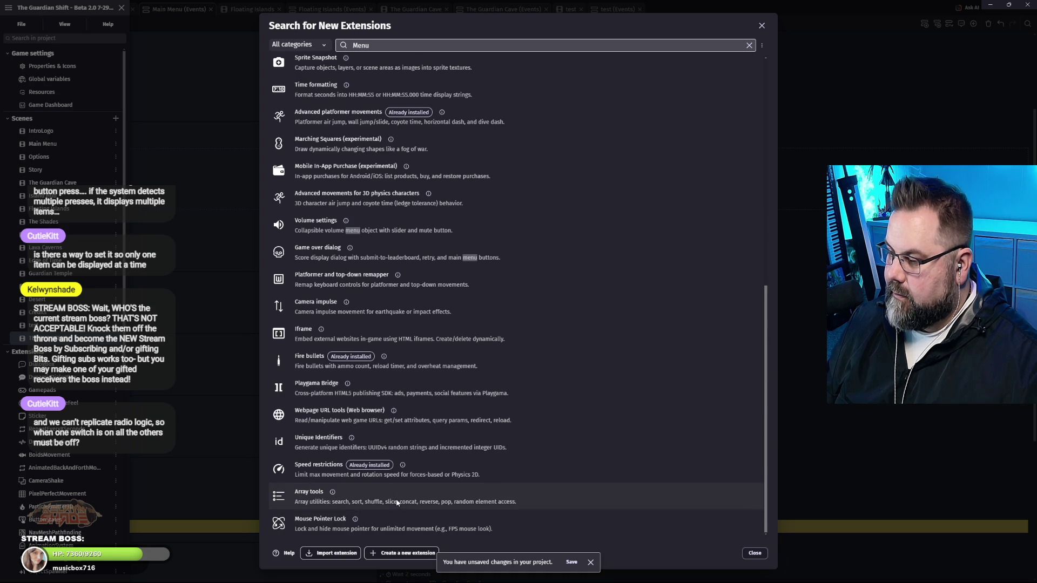
pyautogui.scroll(2, 396, 505)
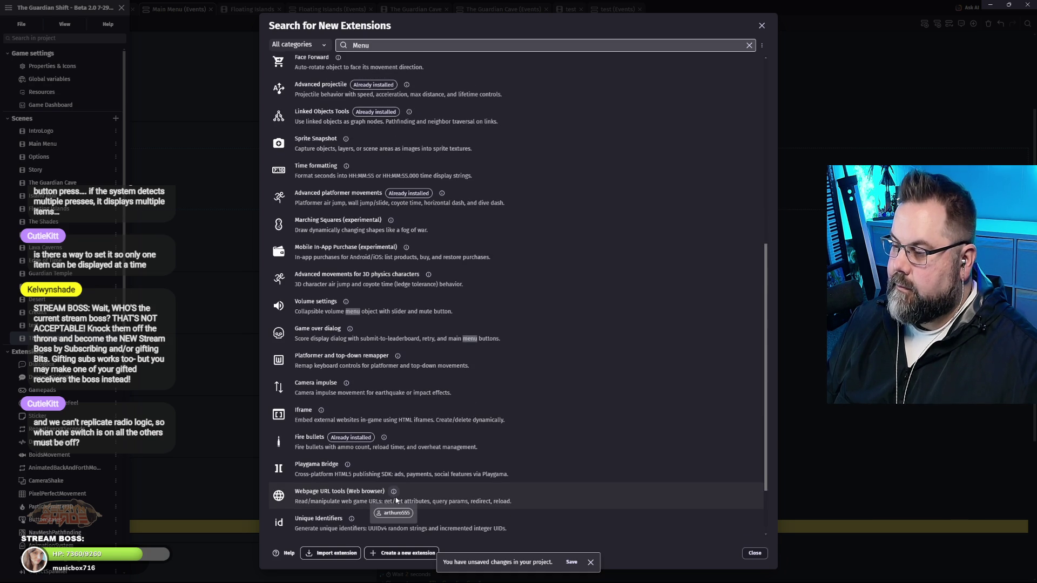
pyautogui.scroll(3, 396, 499)
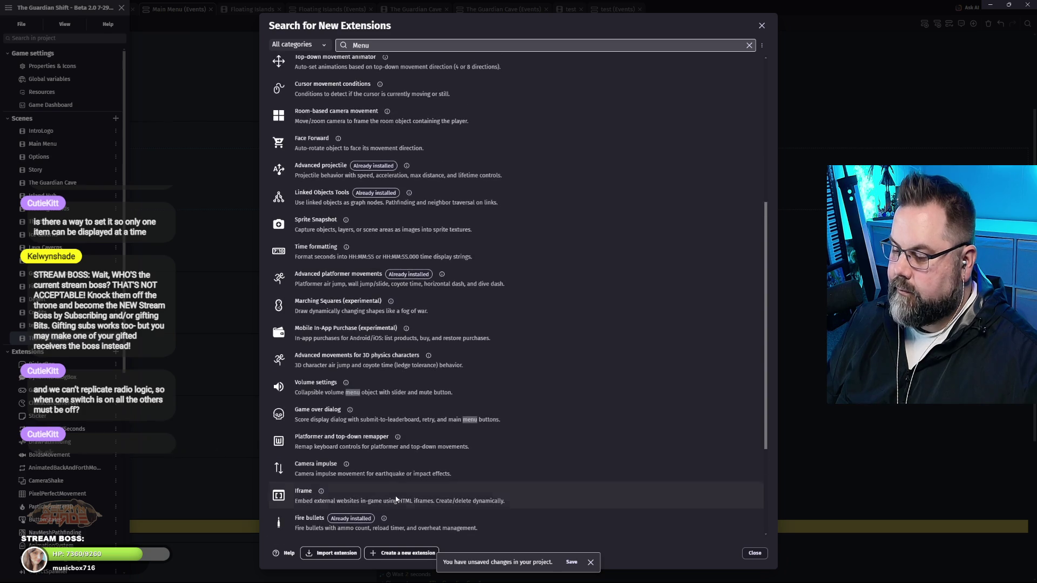
pyautogui.scroll(5, 396, 499)
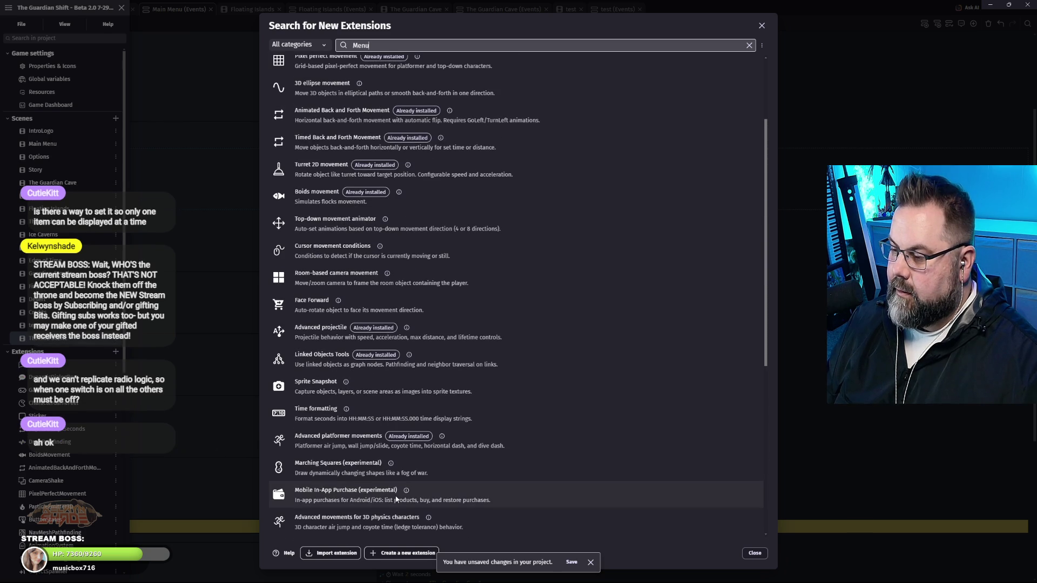
pyautogui.scroll(4, 367, 484)
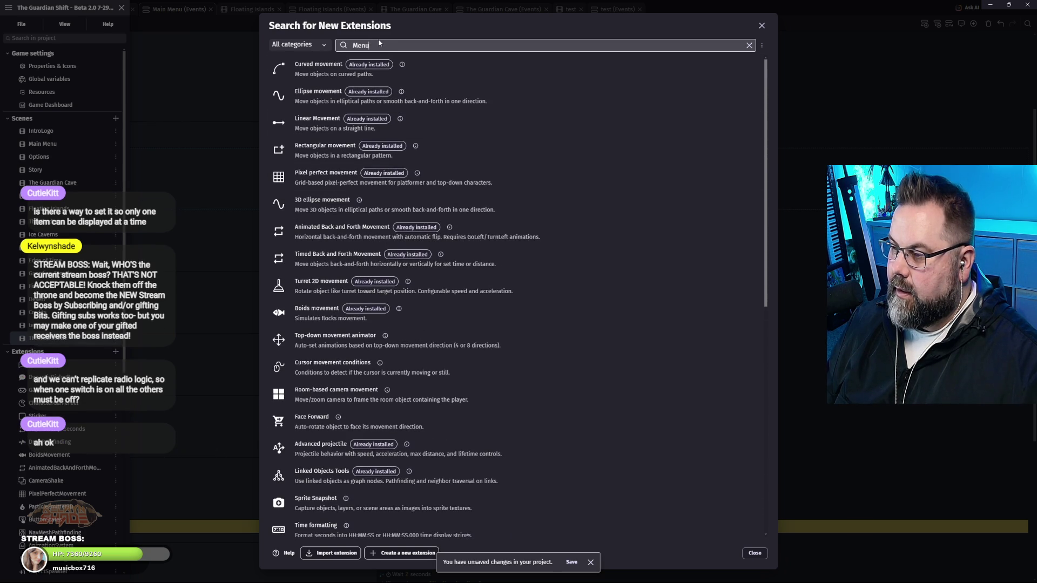
# Search the extensions successively for 'option', 'input' and then 'keyboard'.
pyautogui.write('option')
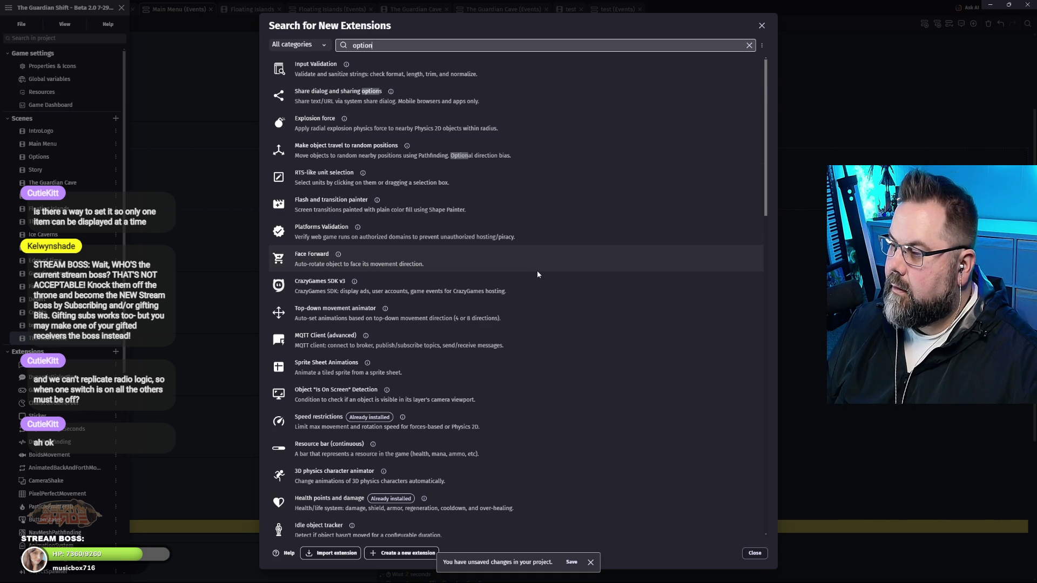
pyautogui.hotkey('ctrl', 'a')
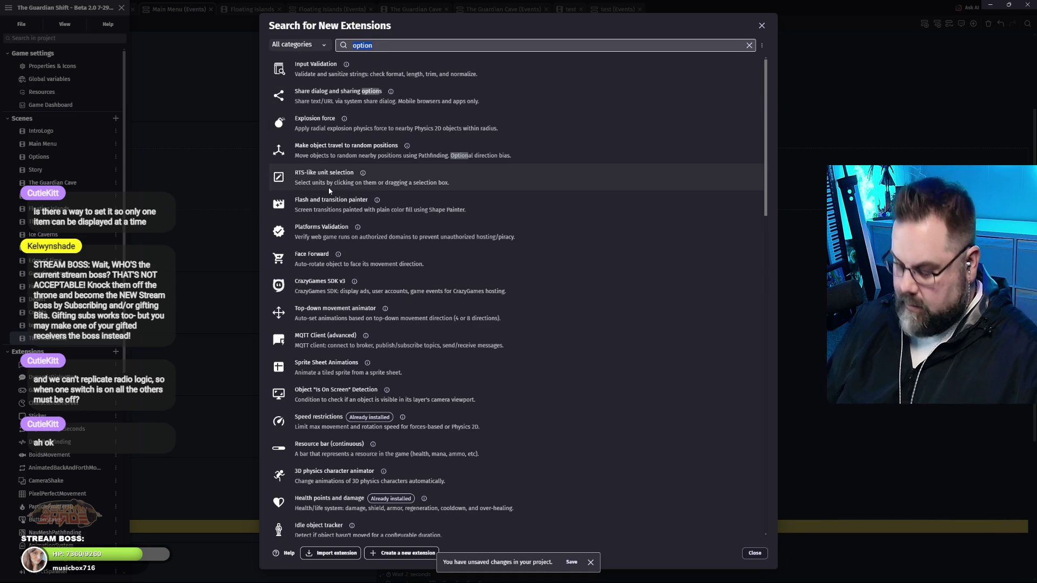
pyautogui.write('input')
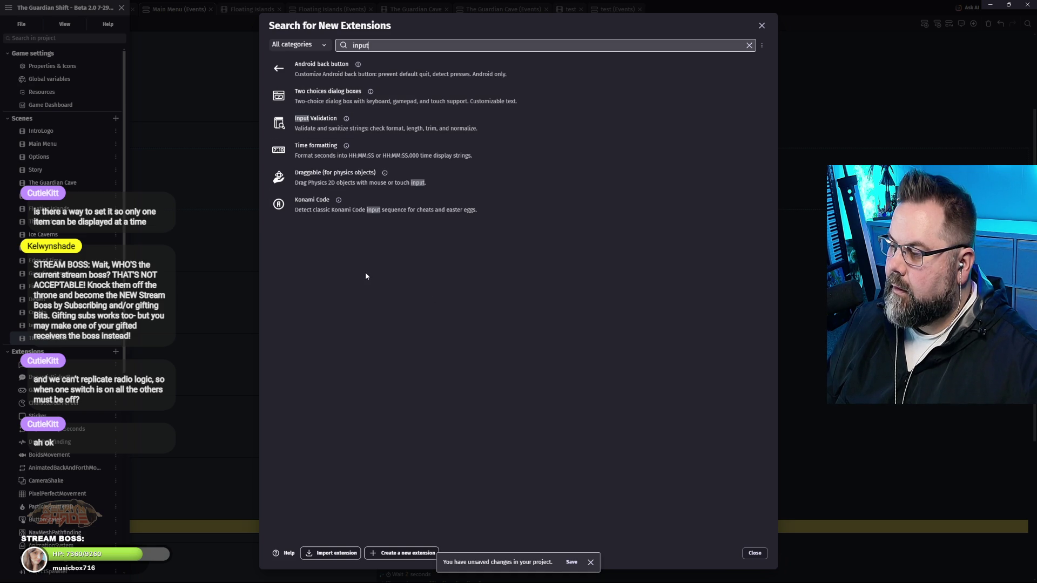
pyautogui.hotkey('ctrl', 'a')
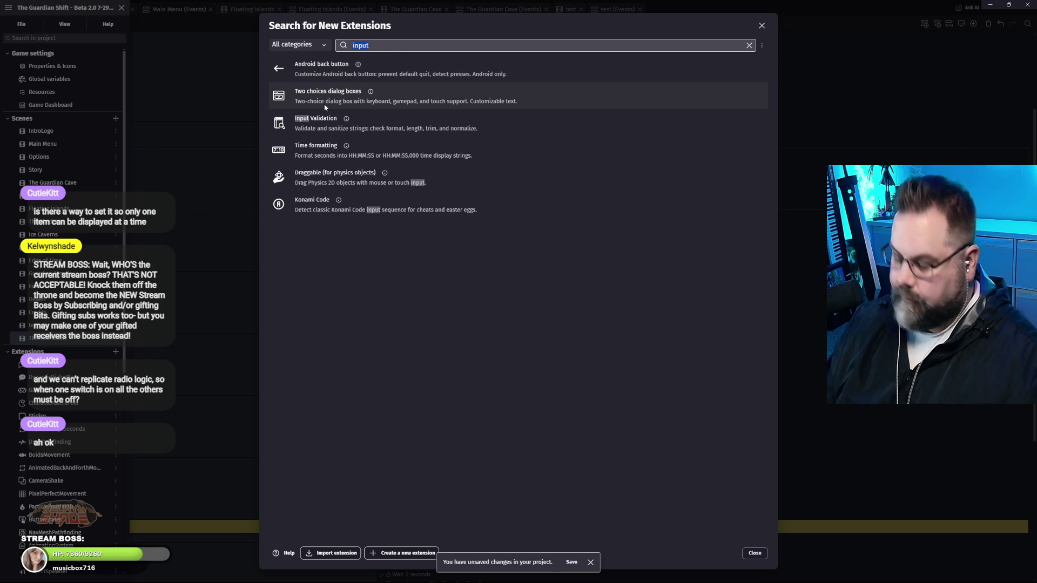
pyautogui.write('keyboard')
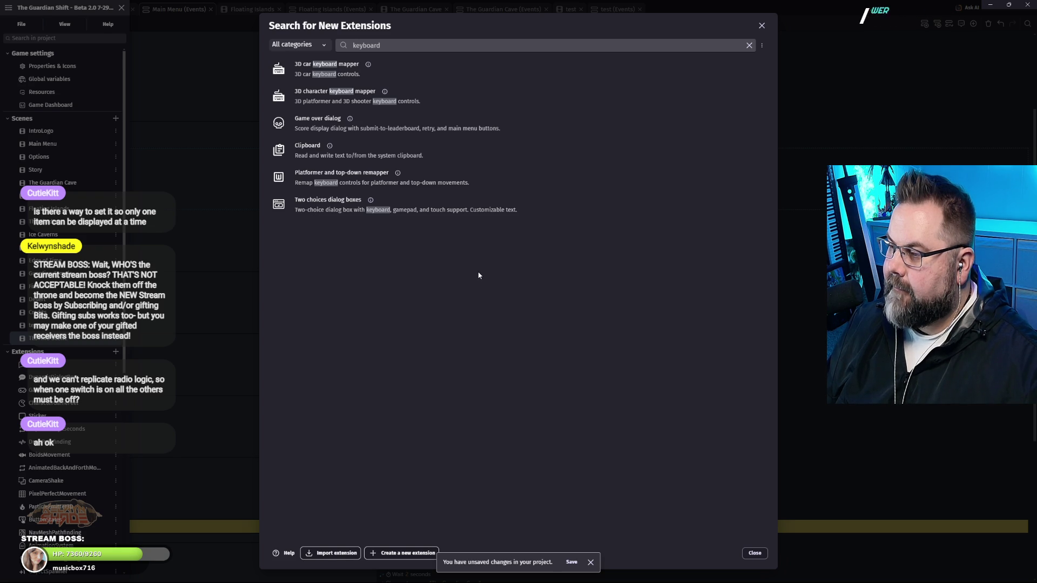
pyautogui.doubleClick(360, 44)
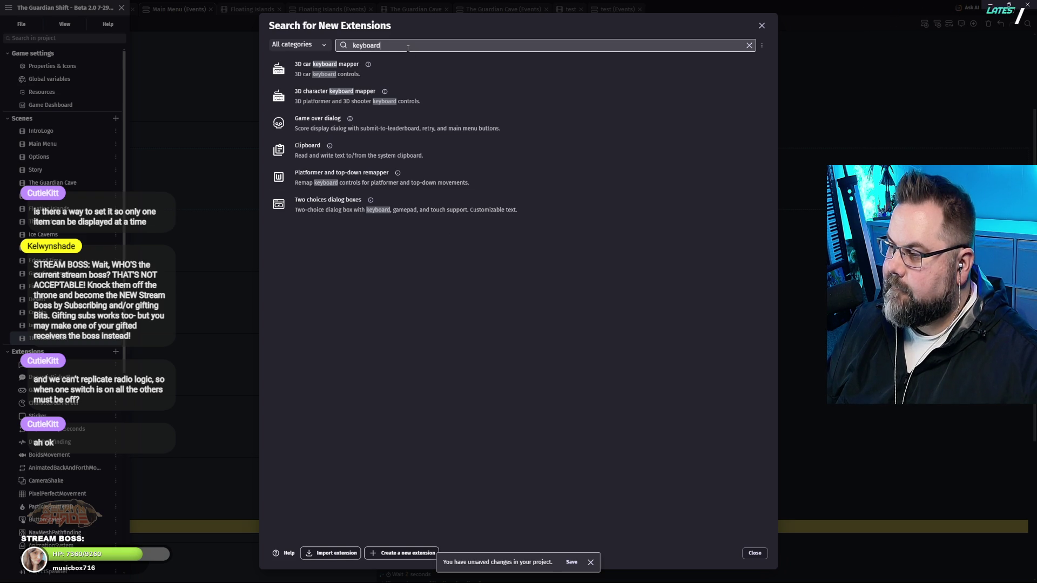
# Replace the 'keyboard' search with 'disable' to list matching extensions.
pyautogui.write('disable')
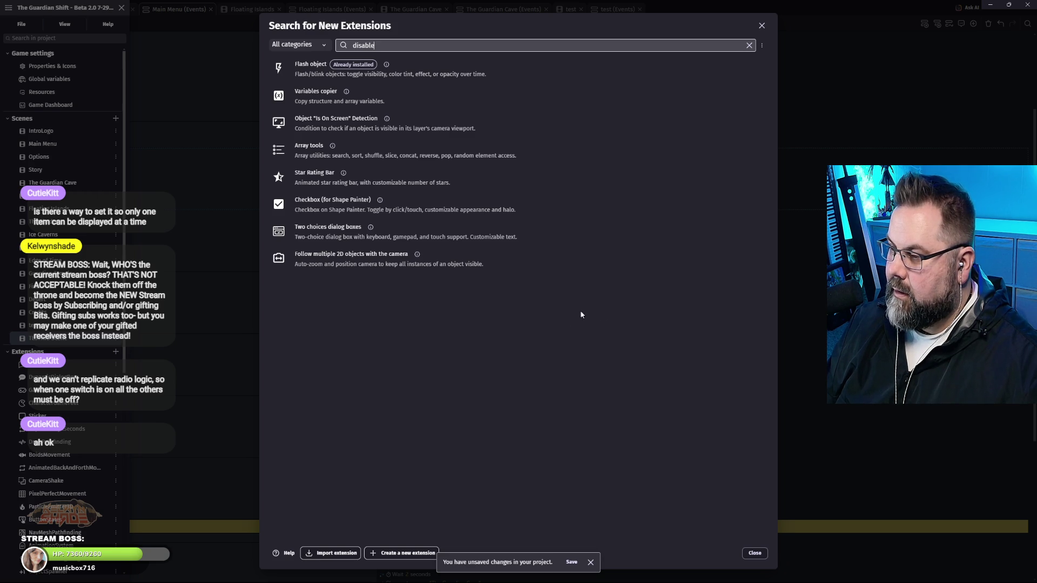
pyautogui.click(327, 46)
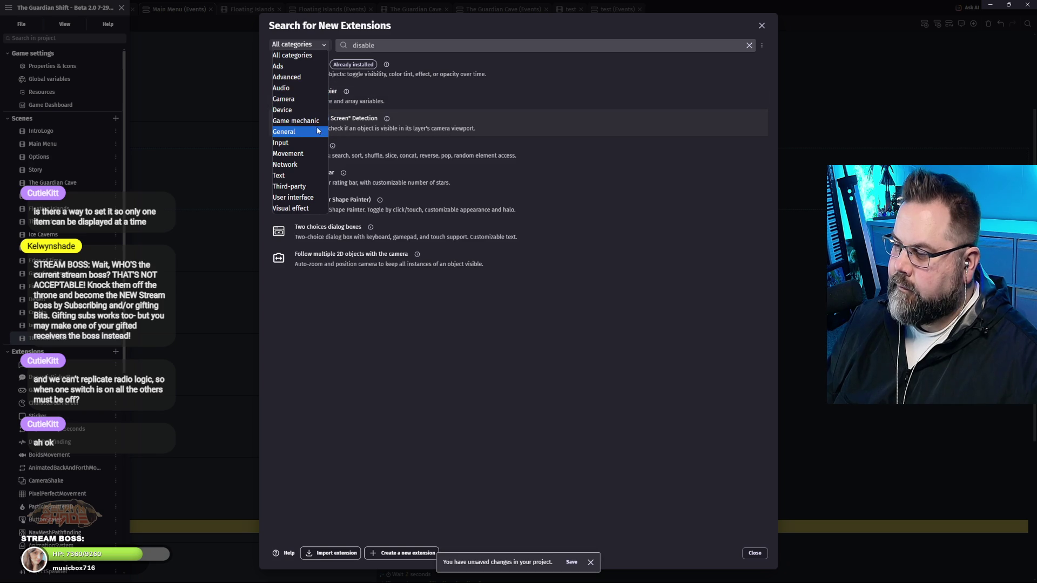
# Show the Input category extensions, such as Gamepads and Konami Code, with the search text cleared.
pyautogui.click(297, 144)
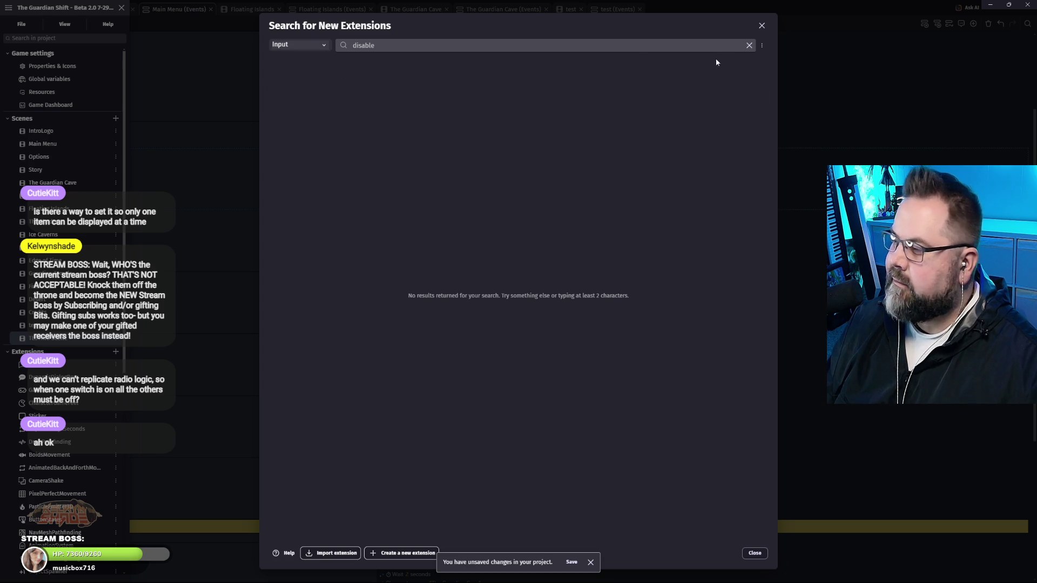
pyautogui.click(749, 45)
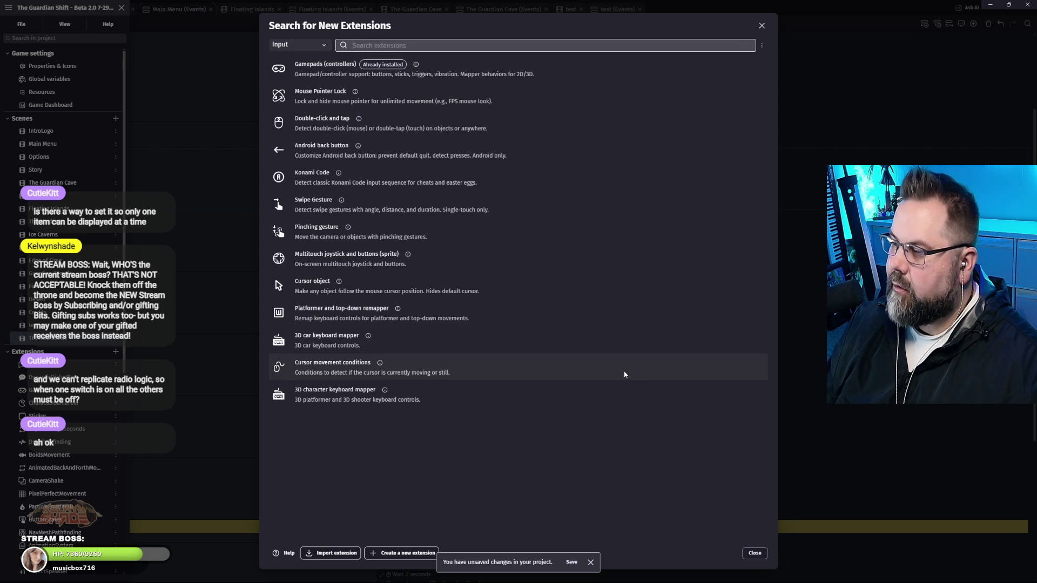
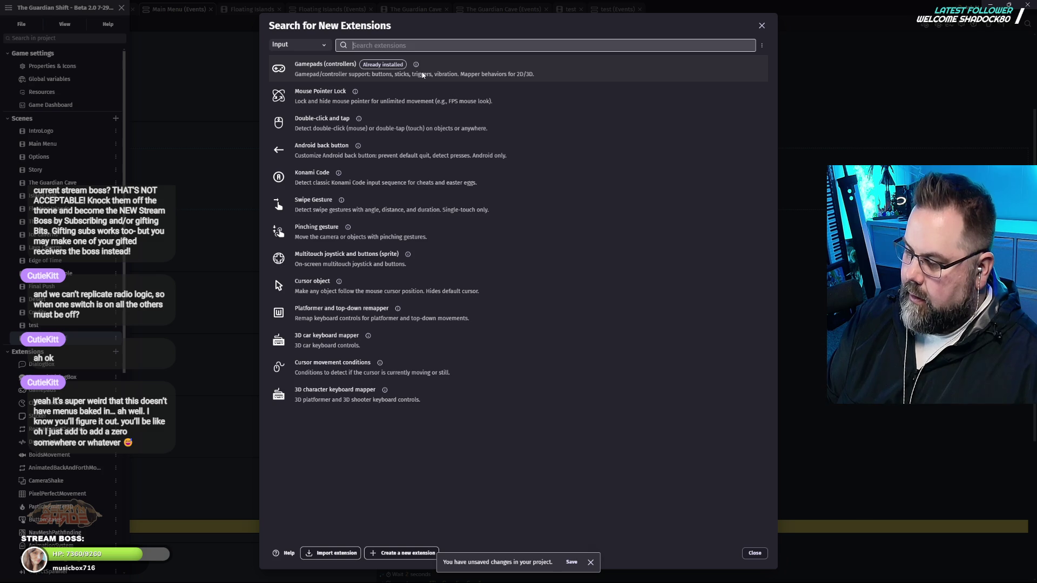
# Search the extensions for 'selec' and filter the results to the User interface category.
pyautogui.write('s')
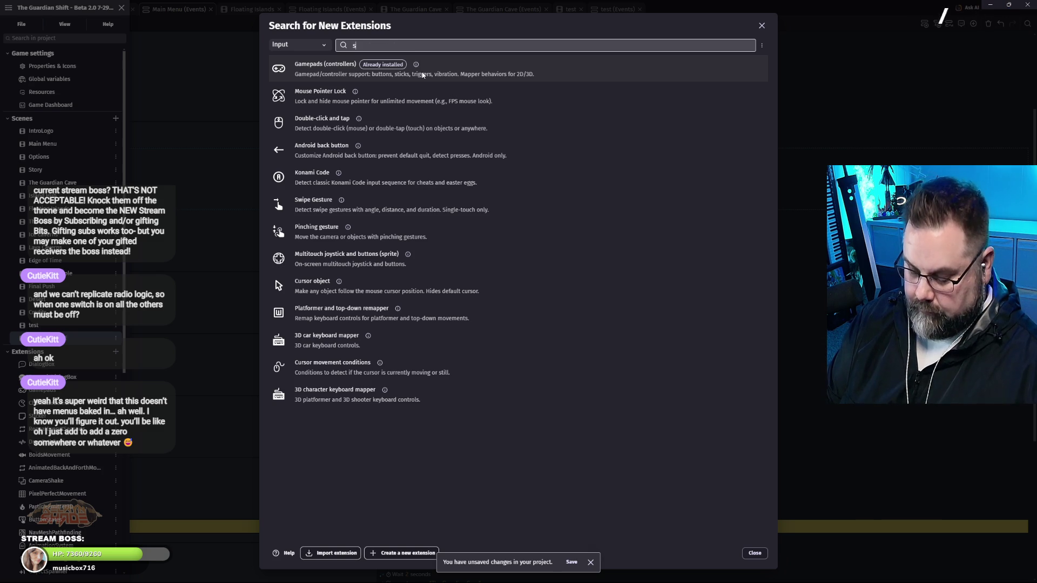
pyautogui.write('elect')
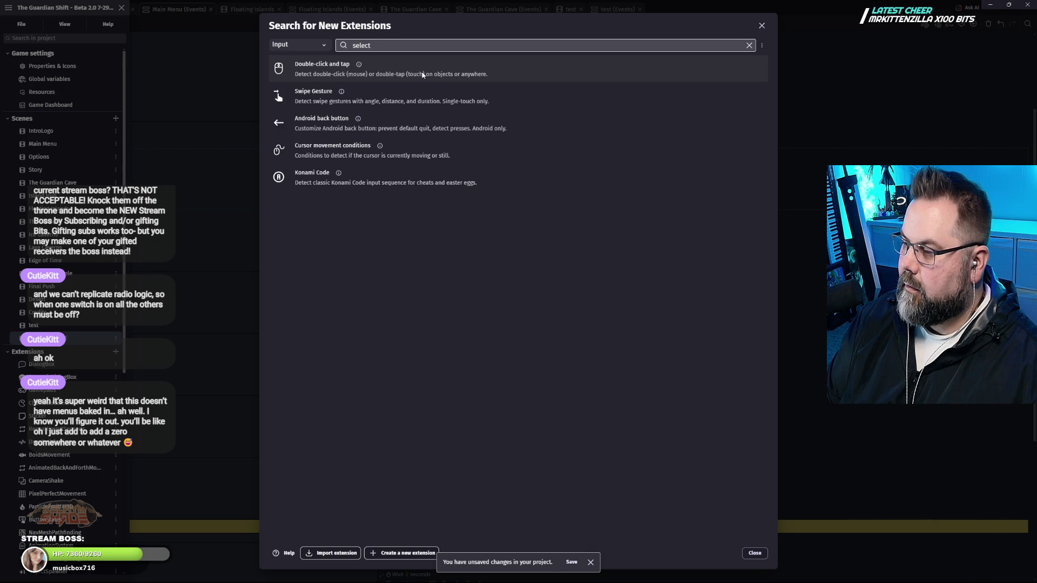
pyautogui.press('BackSpace')
pyautogui.press('BackSpace')
pyautogui.press('BackSpace')
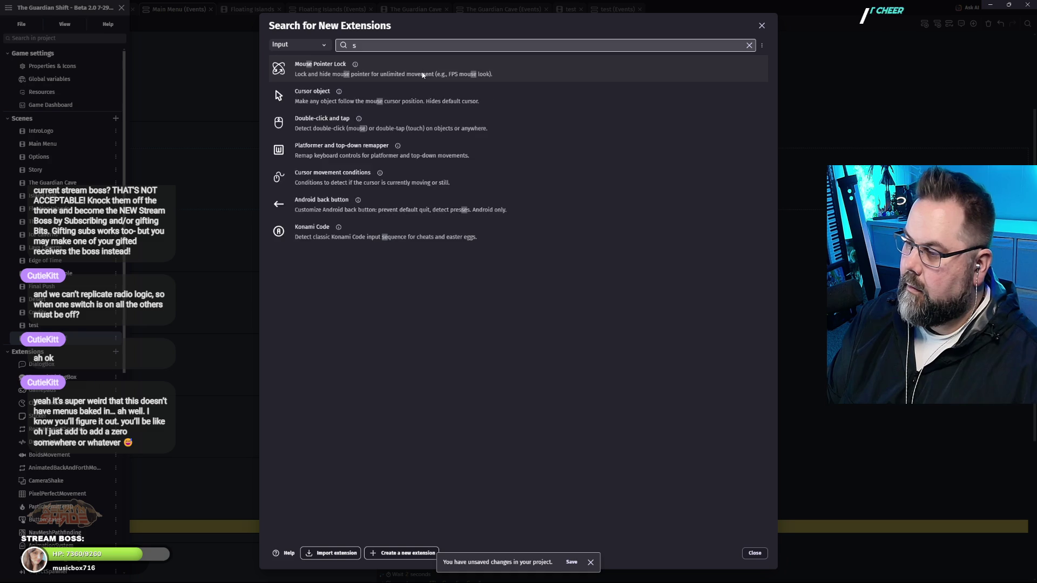
pyautogui.click(313, 46)
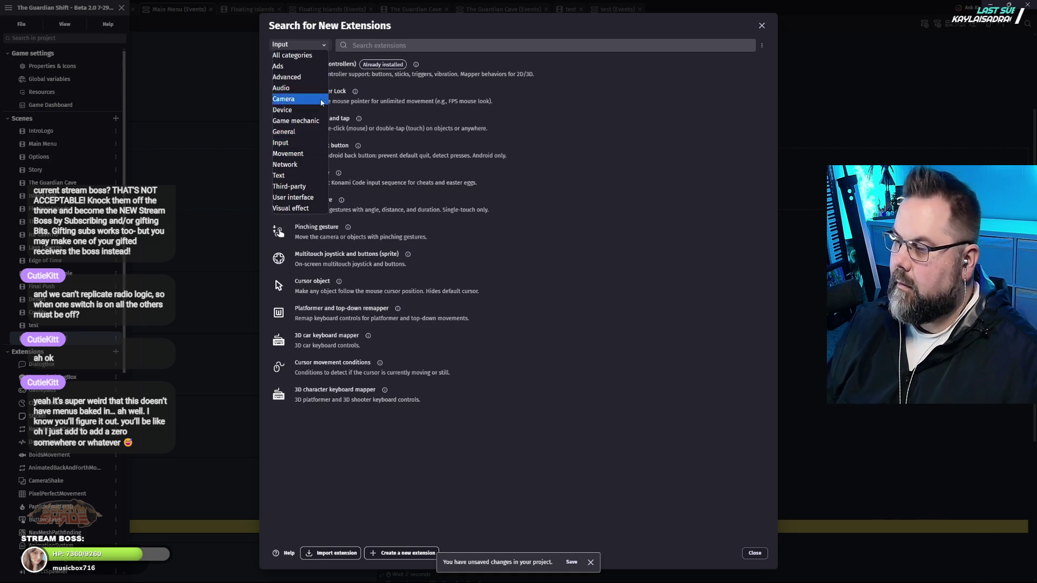
pyautogui.click(303, 197)
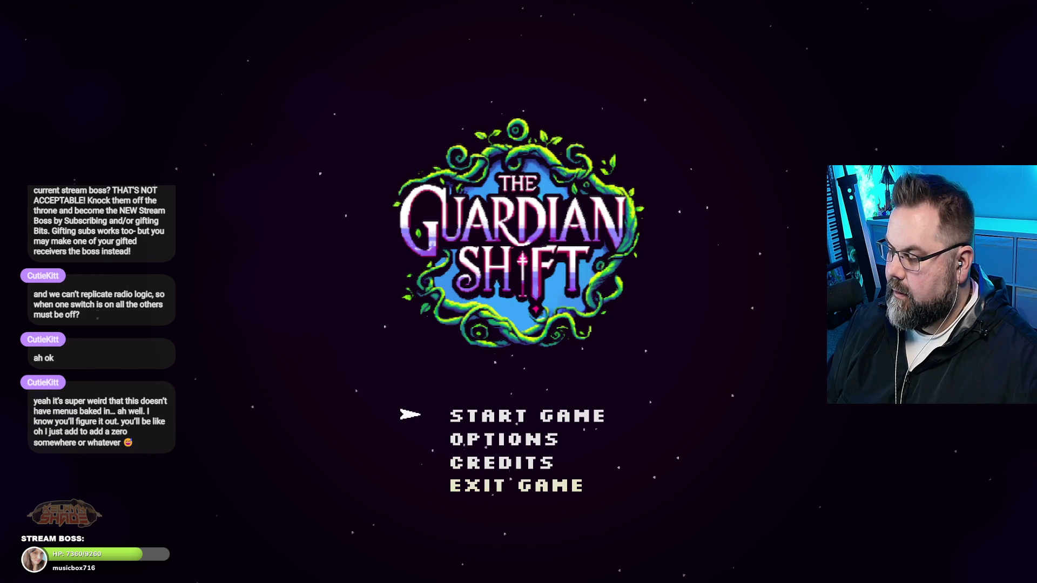
# Cycle the menu selection up and down repeatedly, showing two selection arrows at once.
pyautogui.press('Down')
pyautogui.press('Down')
pyautogui.press('Down')
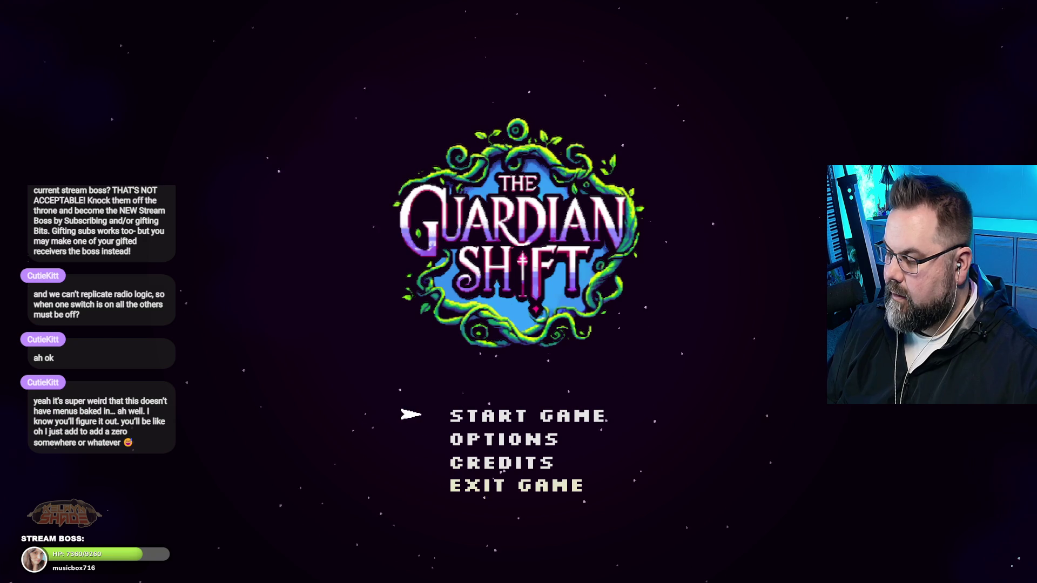
pyautogui.press('Down')
pyautogui.press('Down')
pyautogui.press('Down')
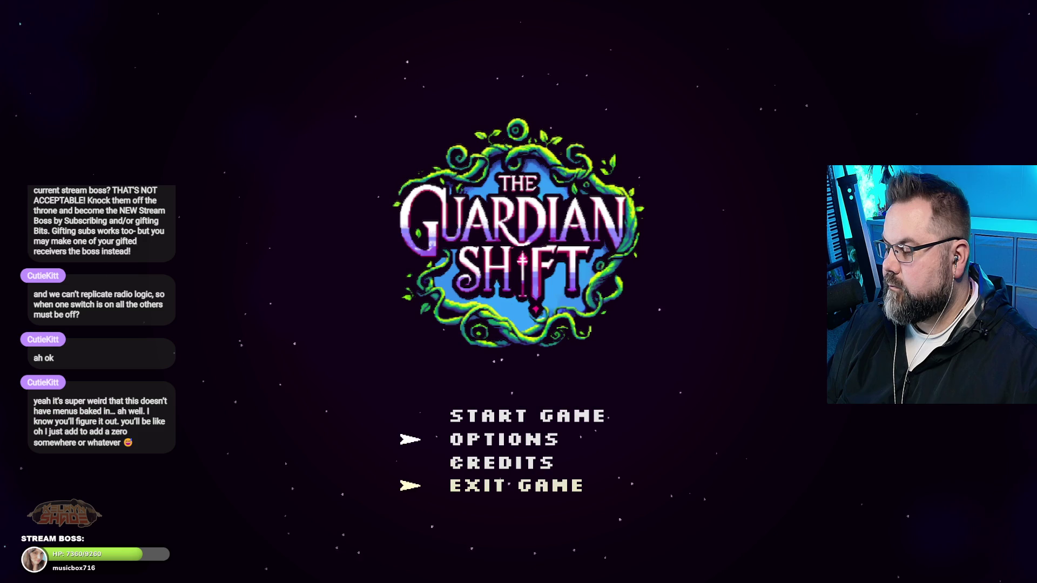
pyautogui.press('Up')
pyautogui.press('Up')
pyautogui.press('Up')
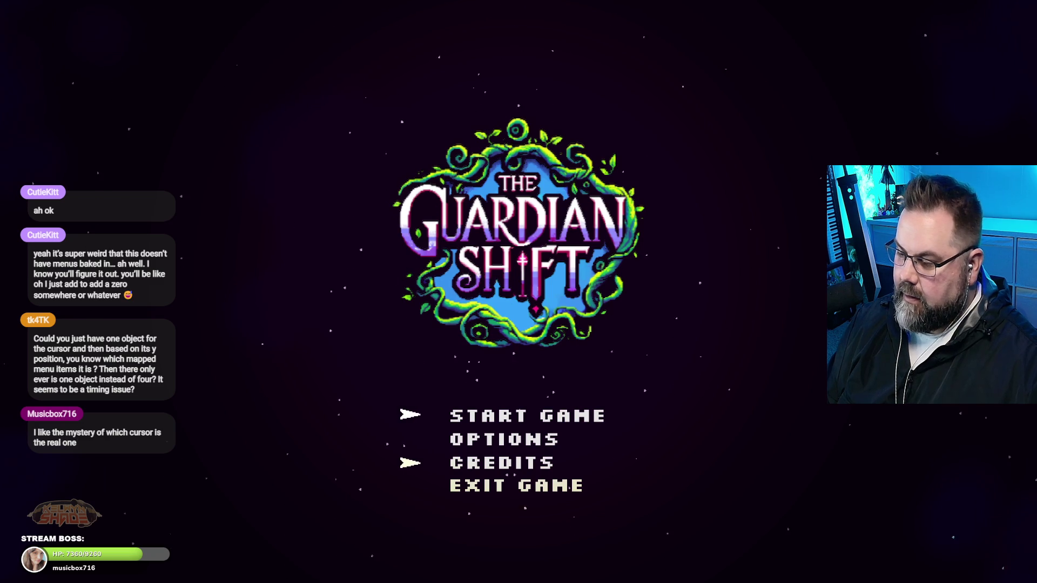
pyautogui.press('Down')
pyautogui.press('Up')
pyautogui.press('Up')
pyautogui.press('Down')
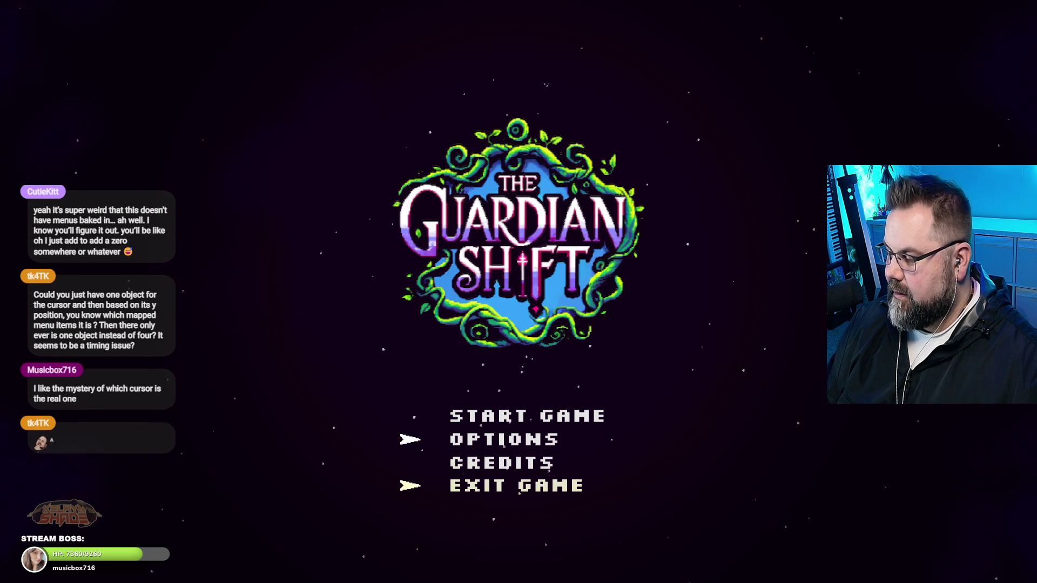
pyautogui.press('Up')
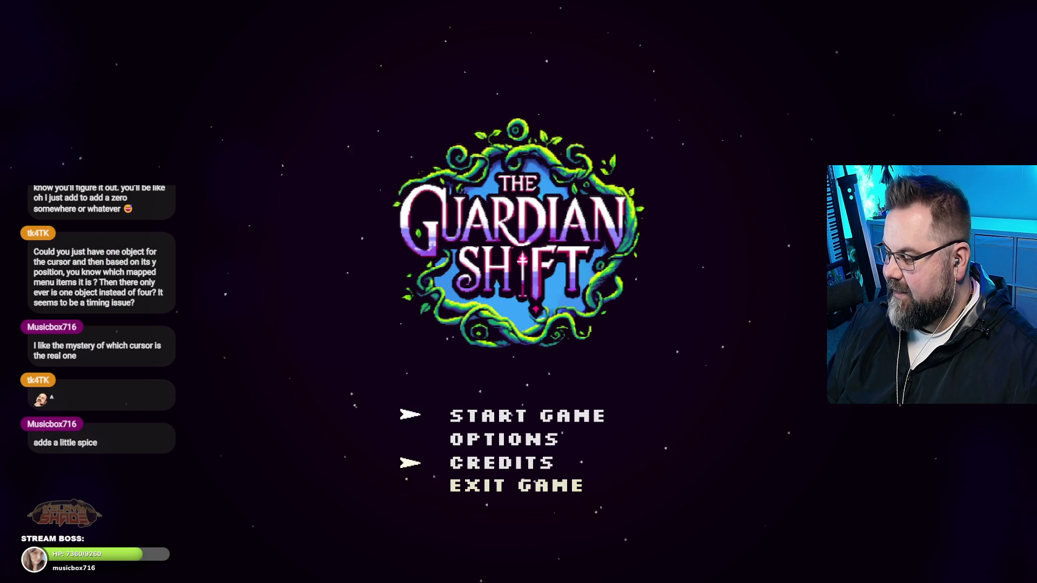
pyautogui.press('Down')
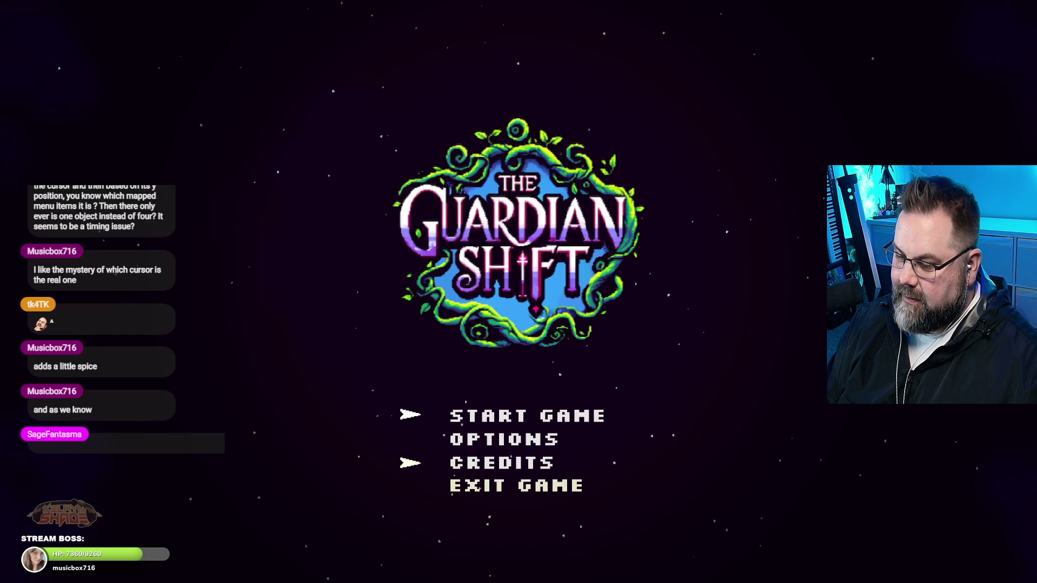
pyautogui.press('Down')
pyautogui.press('Up')
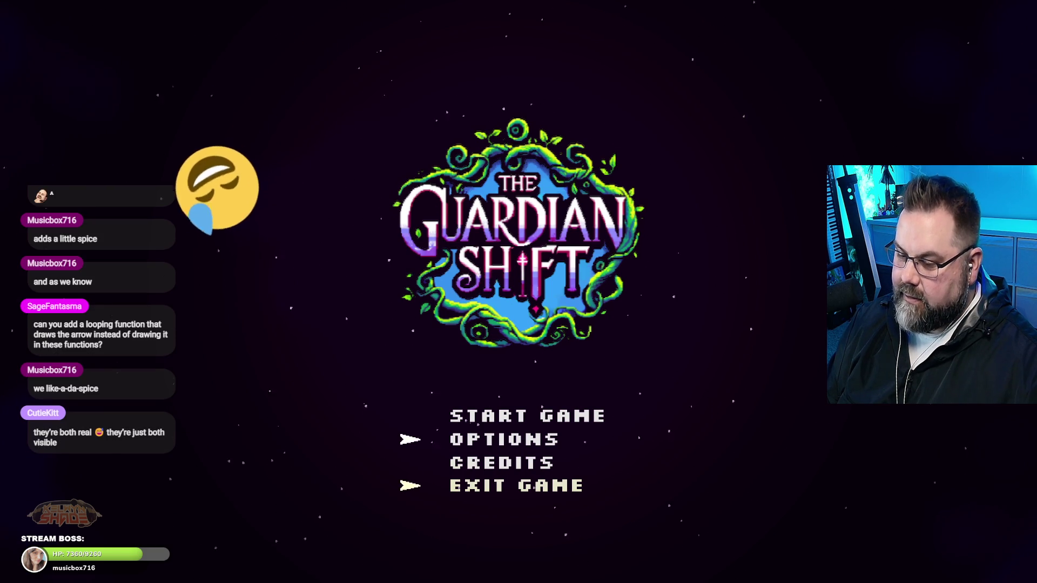
pyautogui.press('Up')
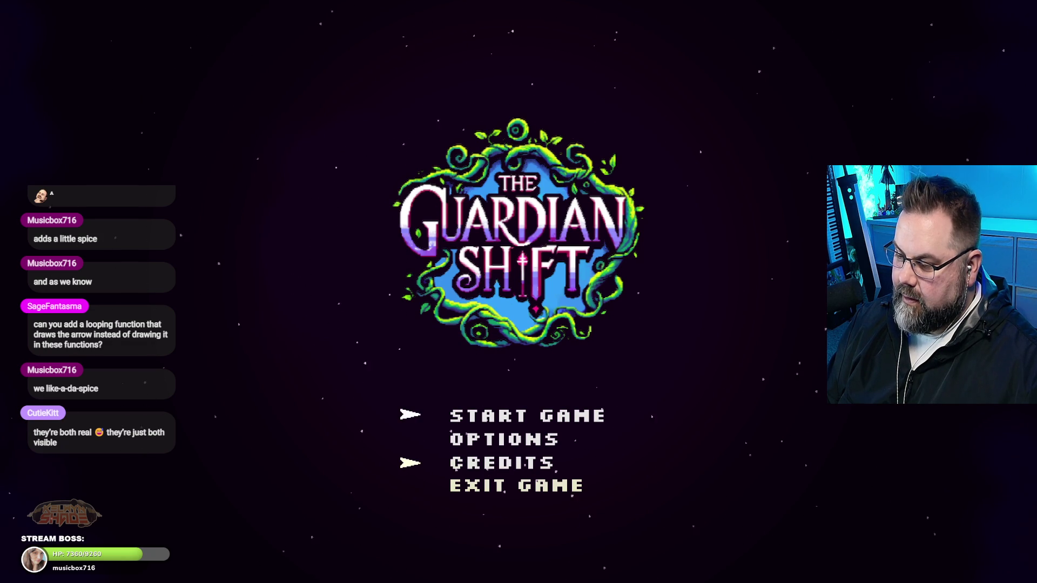
pyautogui.press('Down')
pyautogui.press('Up')
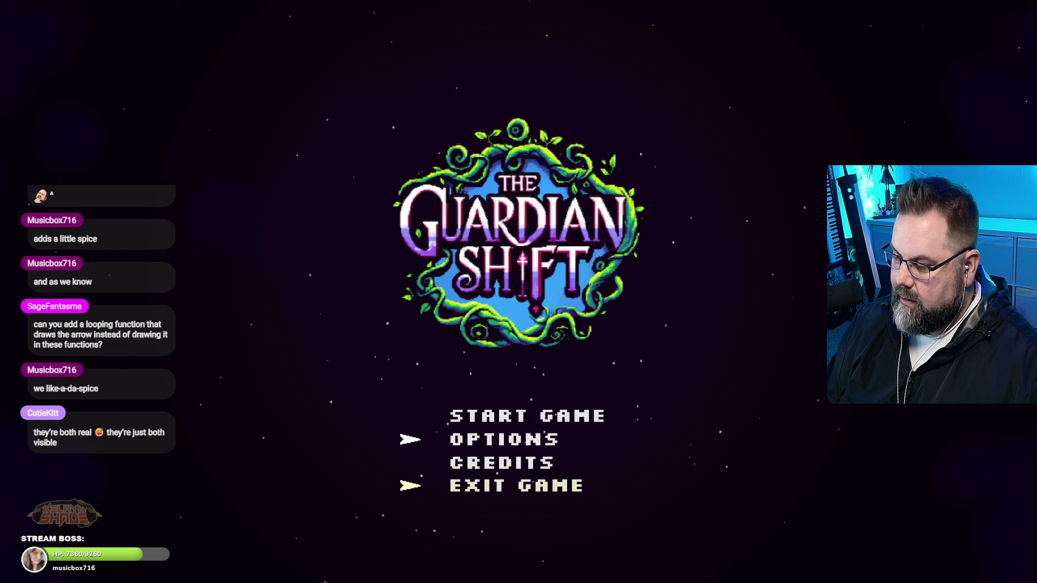
pyautogui.press('Up')
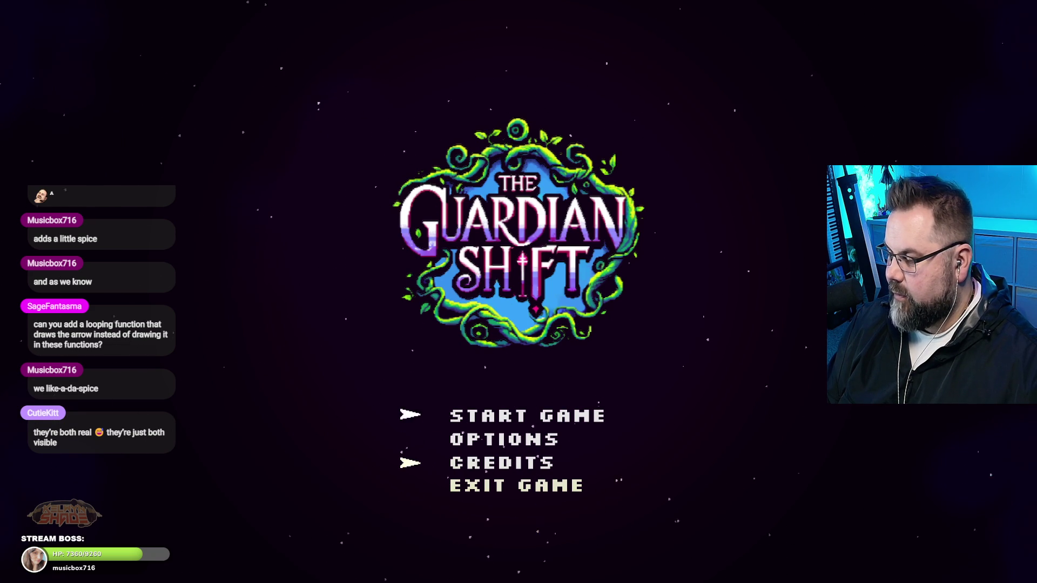
pyautogui.press('Down')
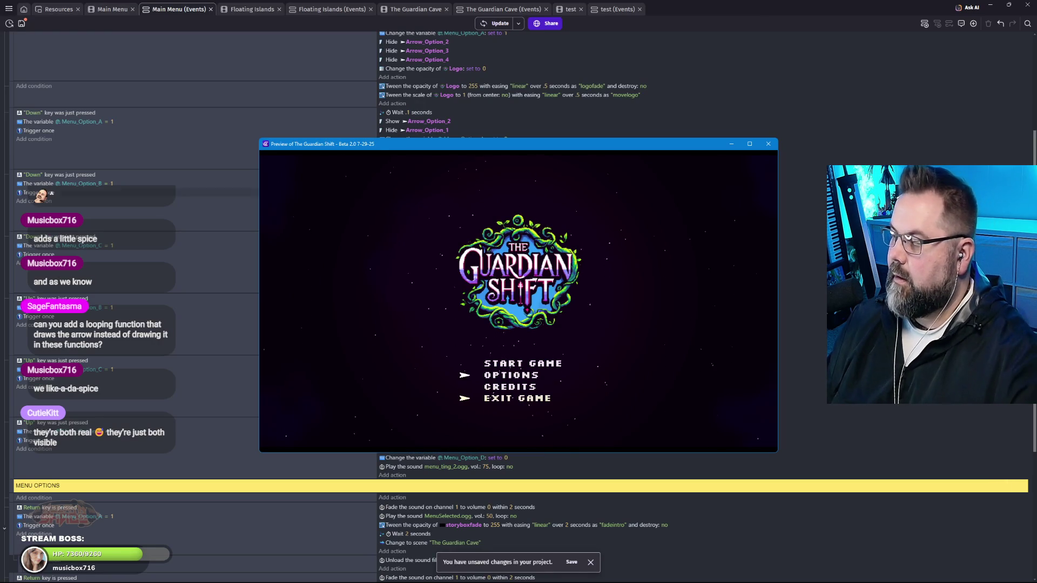
# Close the game preview window.
pyautogui.click(768, 144)
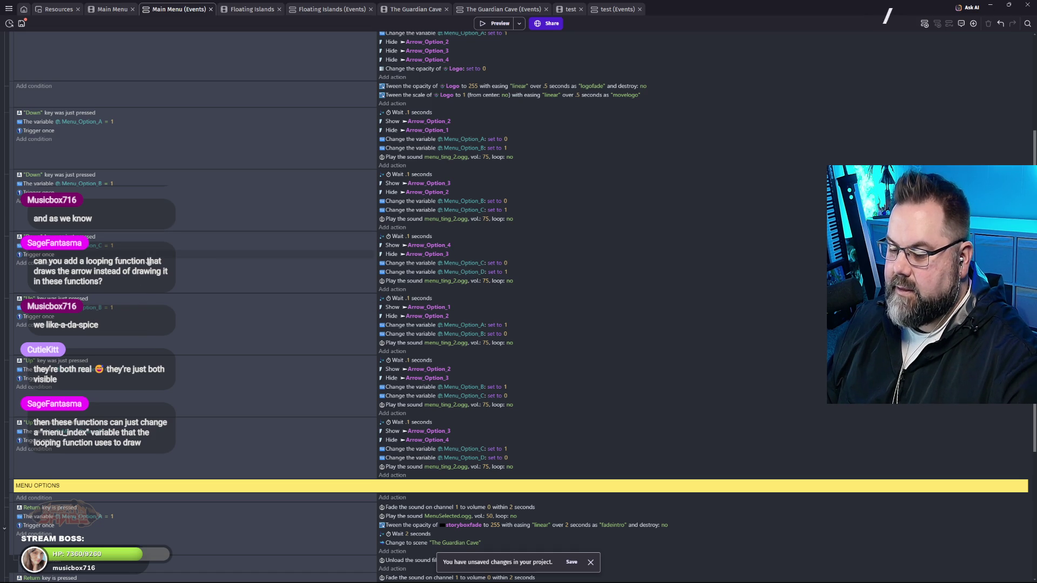
pyautogui.scroll(1, 148, 265)
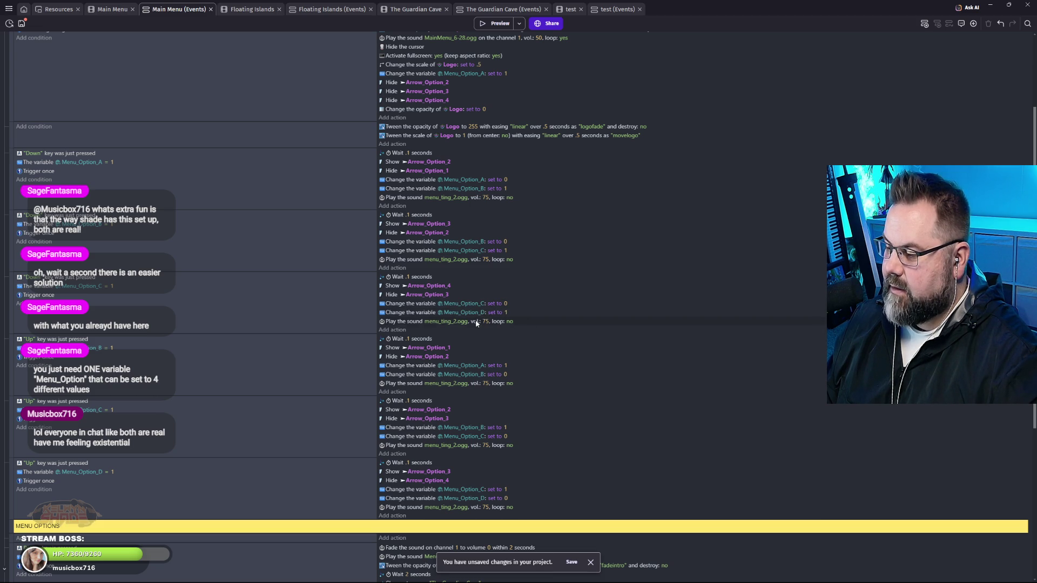
pyautogui.scroll(-1, 486, 316)
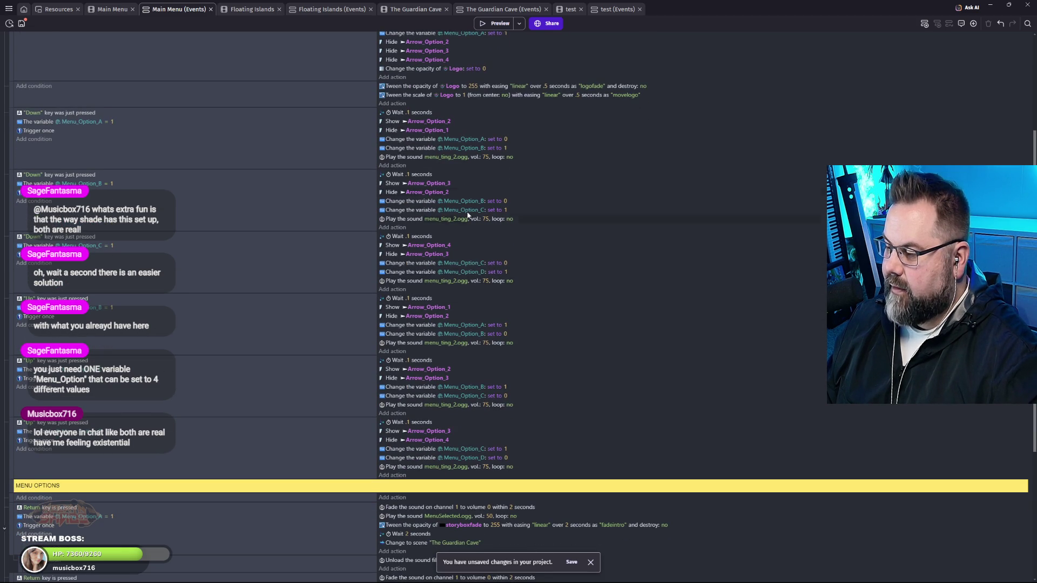
pyautogui.scroll(-5, 508, 390)
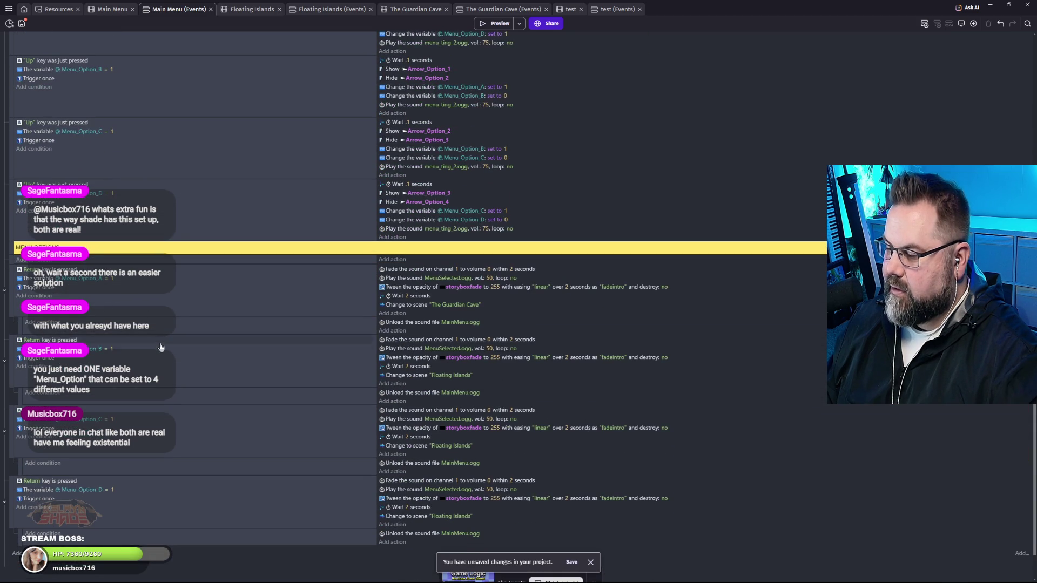
pyautogui.scroll(-1, 502, 385)
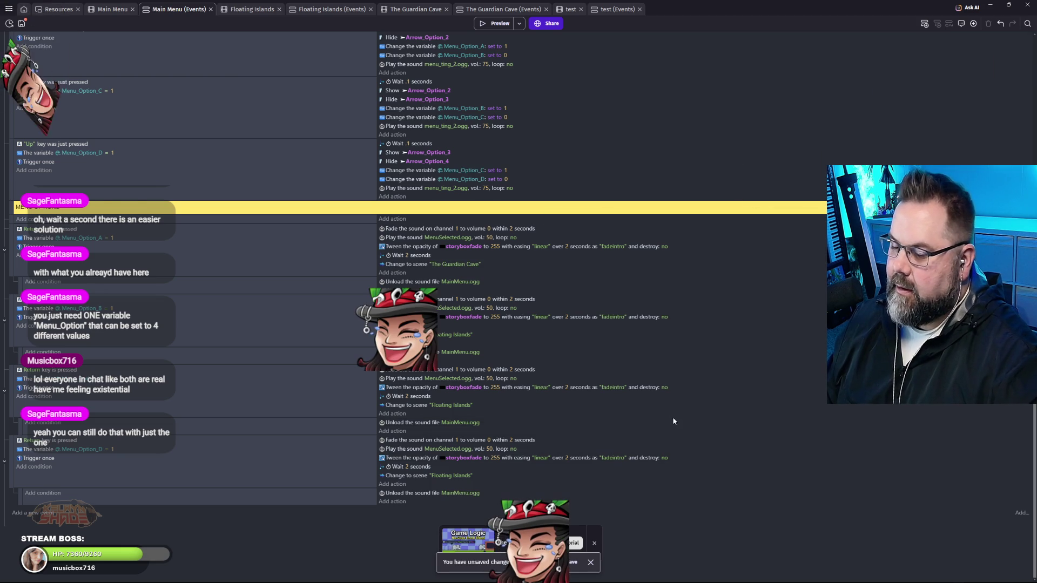
pyautogui.scroll(2, 688, 447)
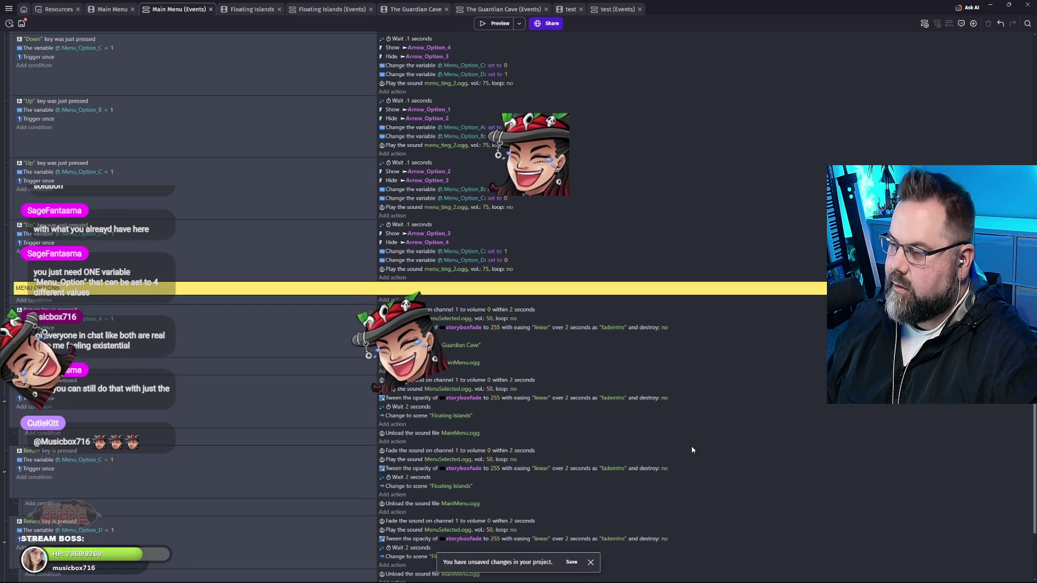
pyautogui.scroll(2, 693, 450)
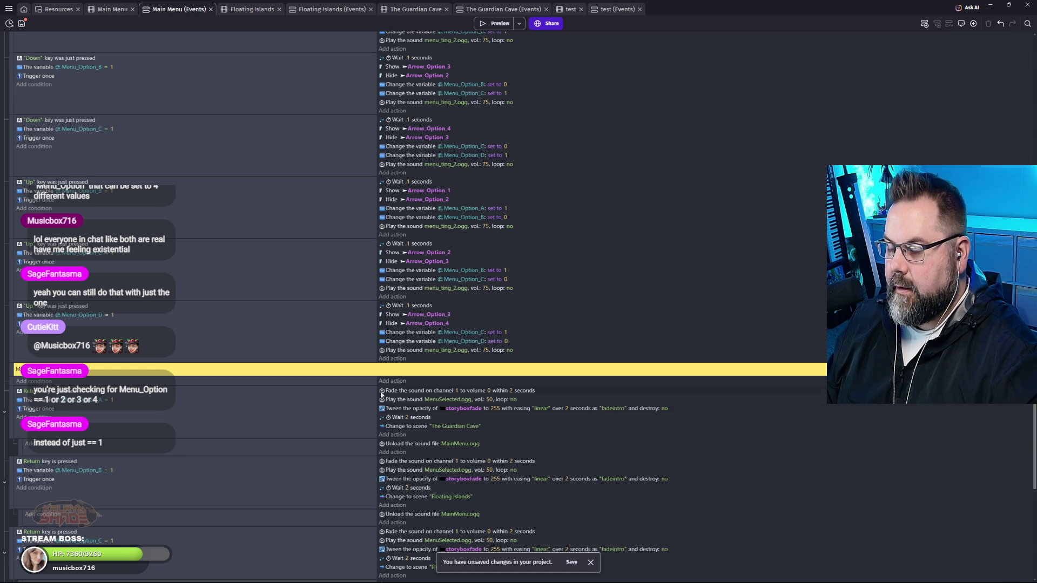
pyautogui.scroll(1, 362, 395)
pyautogui.scroll(3, 322, 384)
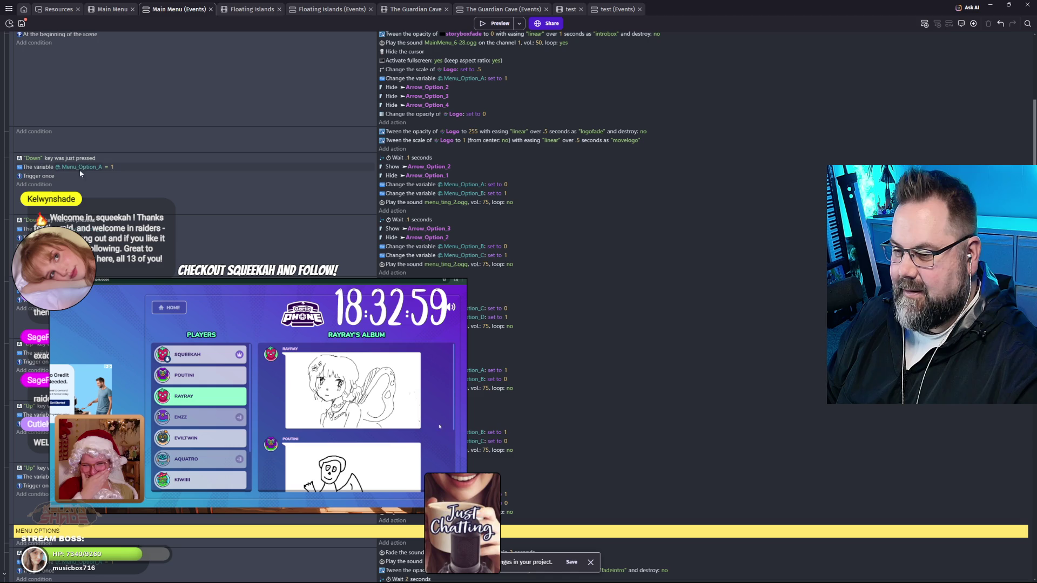
# Edit the Down event's Menu_Option_A condition and bring up the Main Menu global variables list.
pyautogui.click(95, 171)
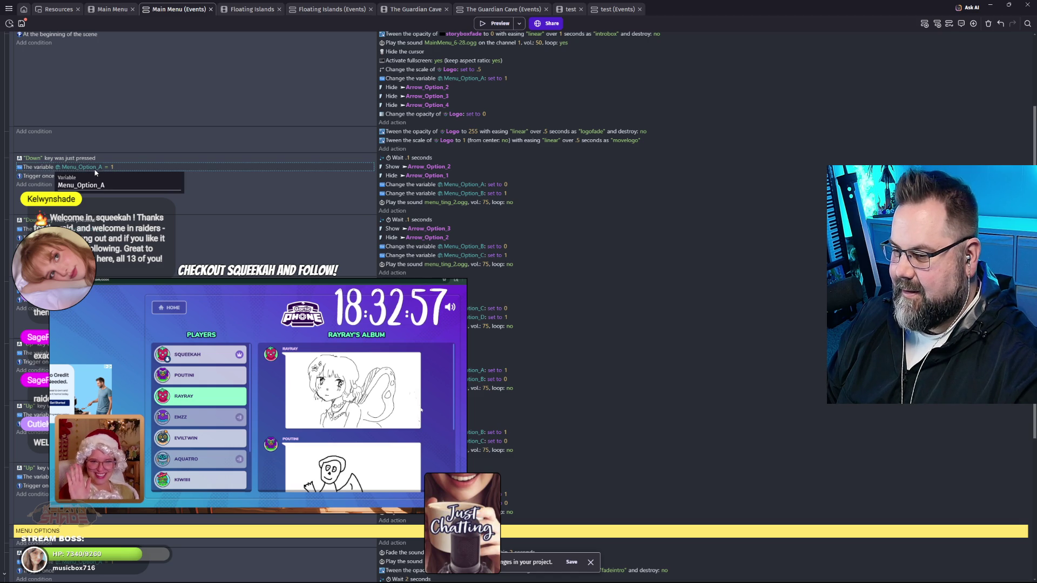
pyautogui.click(99, 186)
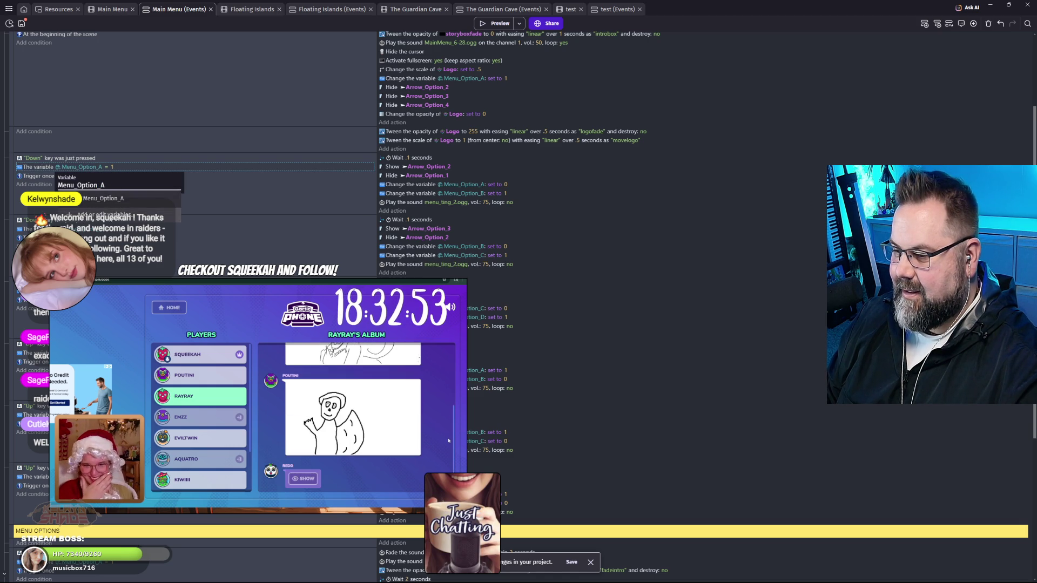
pyautogui.click(104, 215)
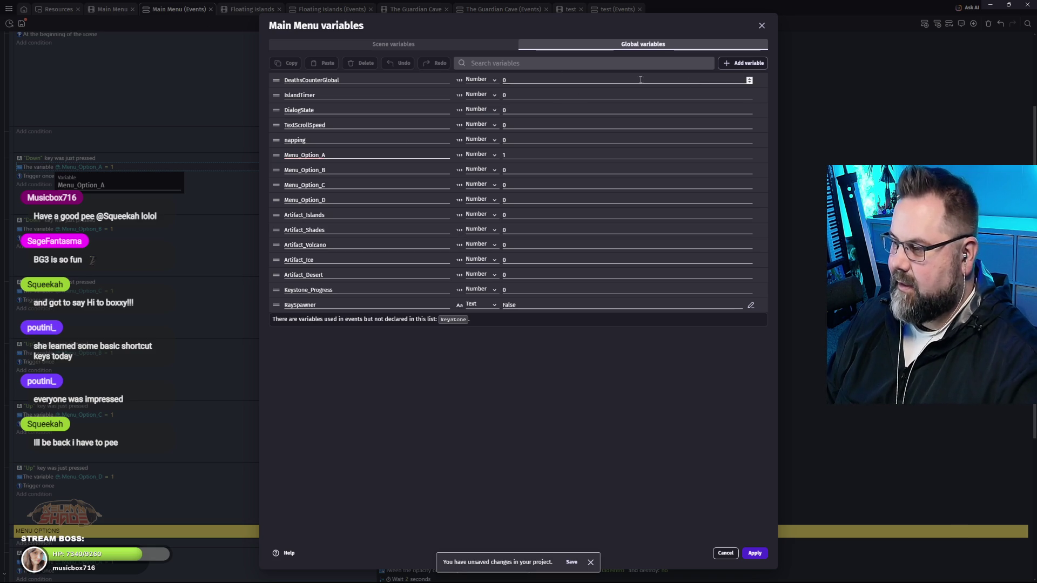
# Add a global variable named Menu_Option and apply it.
pyautogui.click(741, 64)
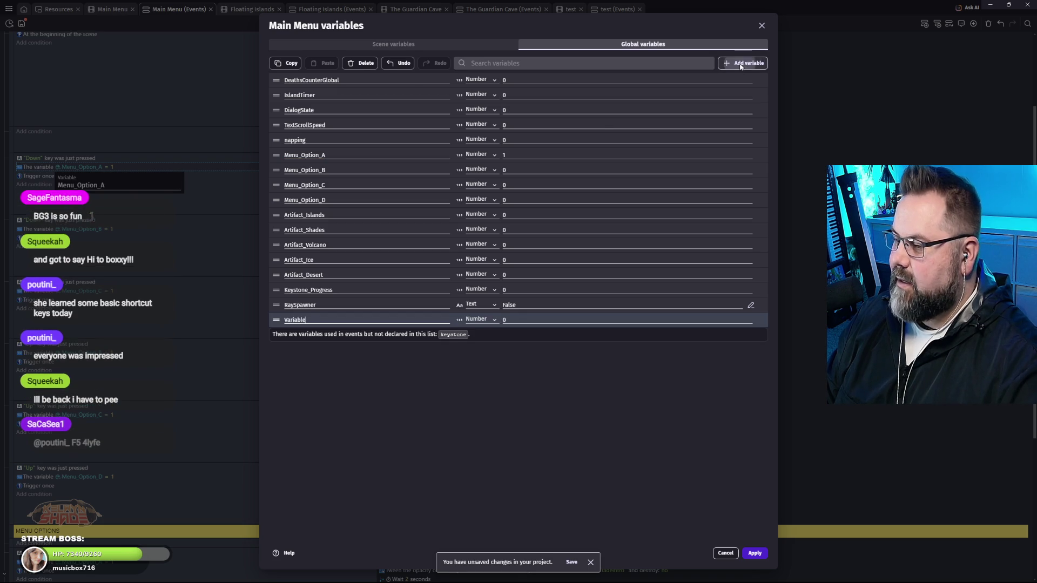
pyautogui.write('Menu')
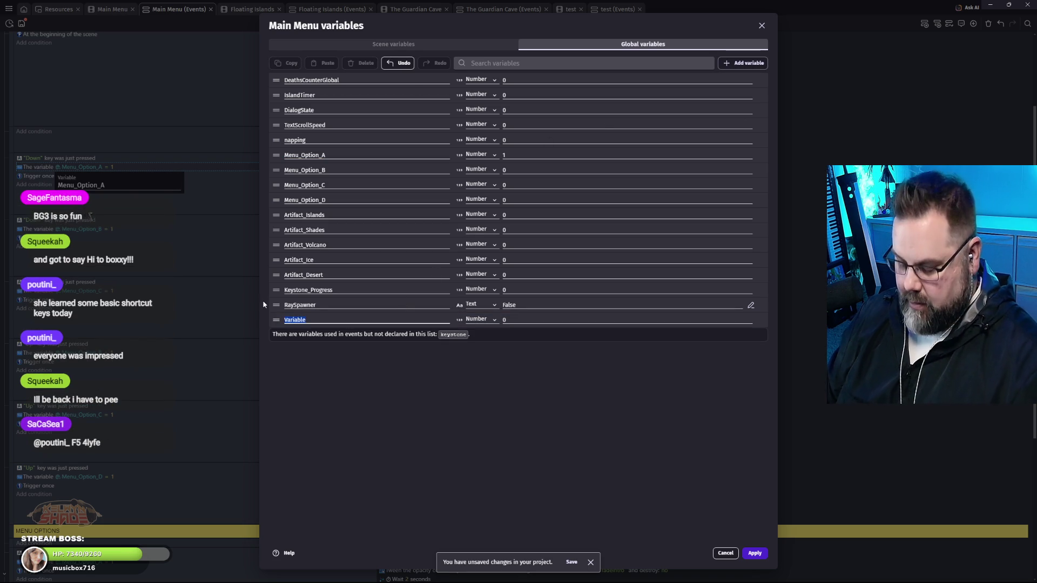
pyautogui.write('_Option')
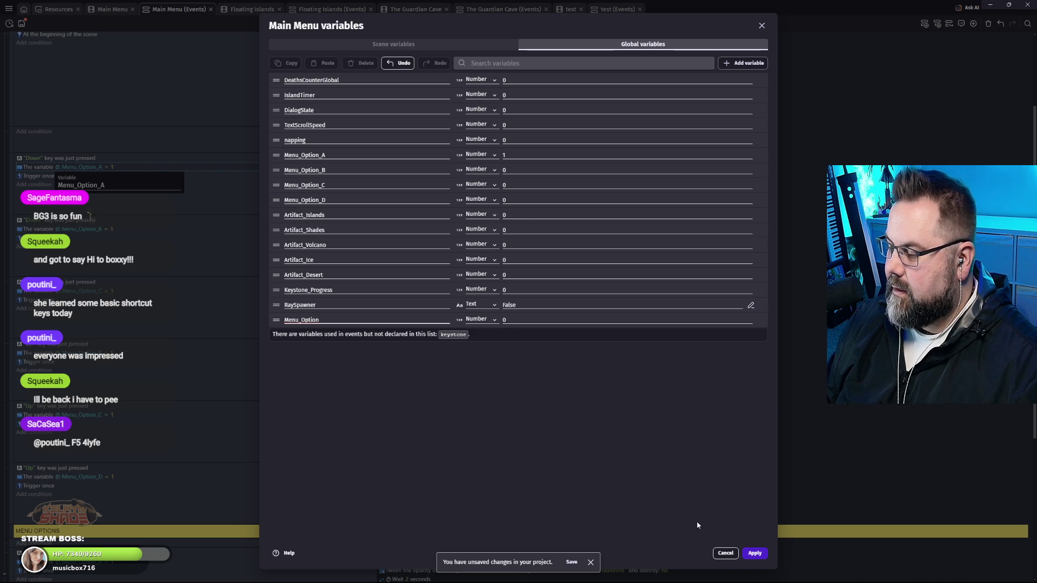
pyautogui.click(754, 553)
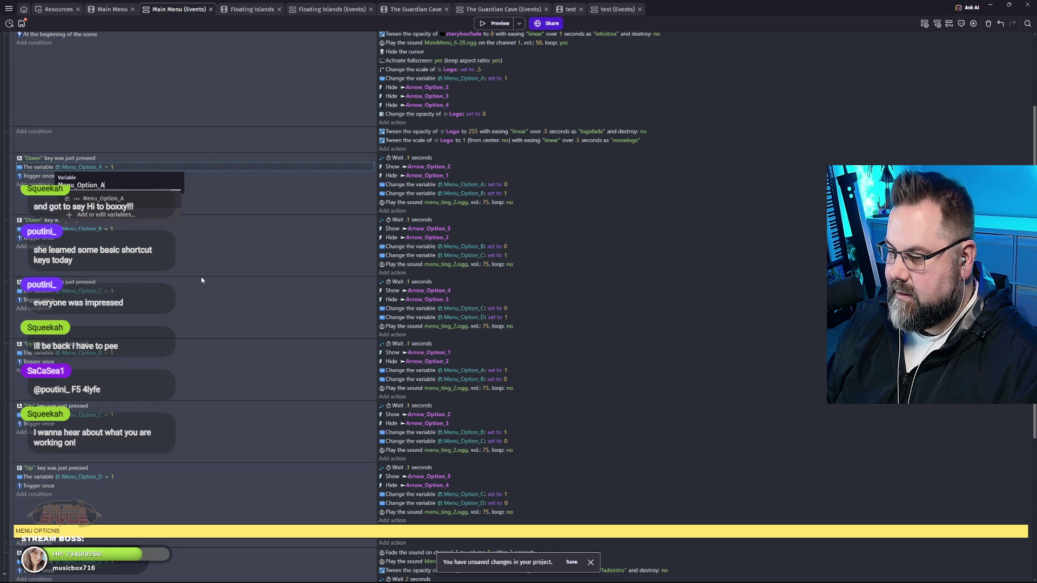
# Switch the three Down key conditions from Menu_Option_A, _B and _C to Menu_Option.
pyautogui.doubleClick(81, 185)
pyautogui.press('BackSpace')
pyautogui.press('BackSpace')
pyautogui.press('Return')
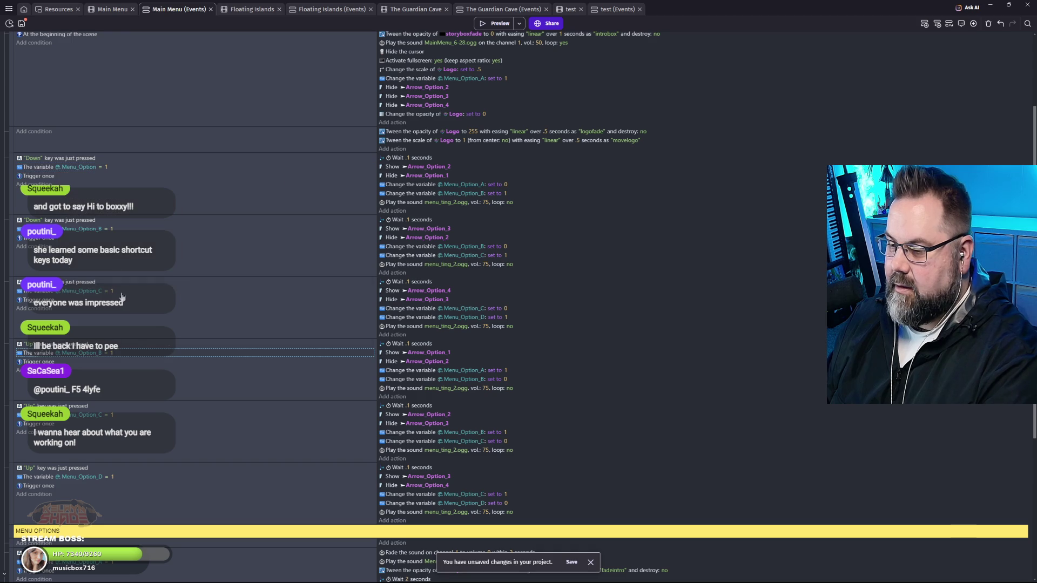
pyautogui.click(92, 231)
pyautogui.press('BackSpace')
pyautogui.press('BackSpace')
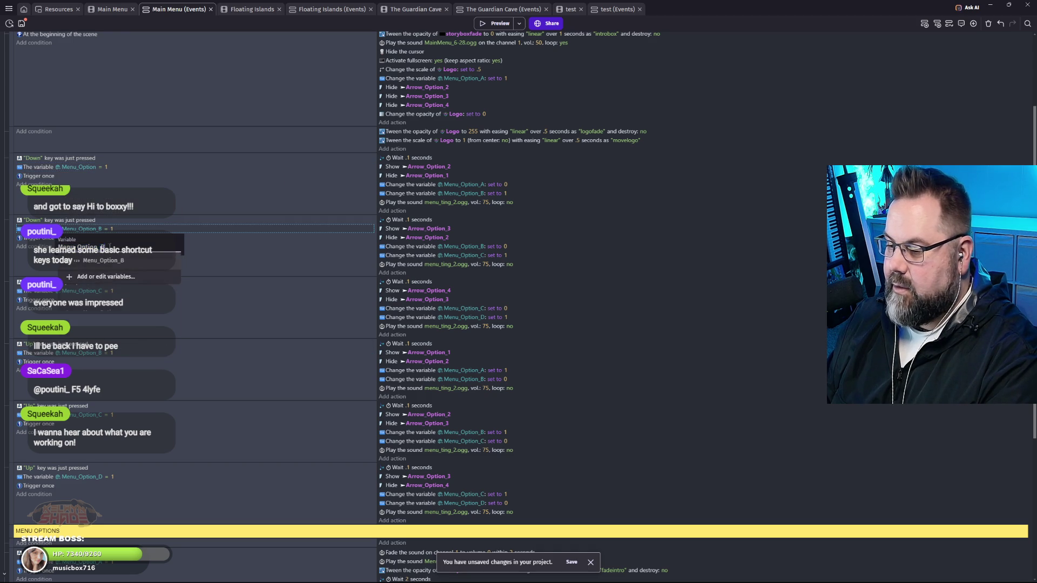
pyautogui.press('Return')
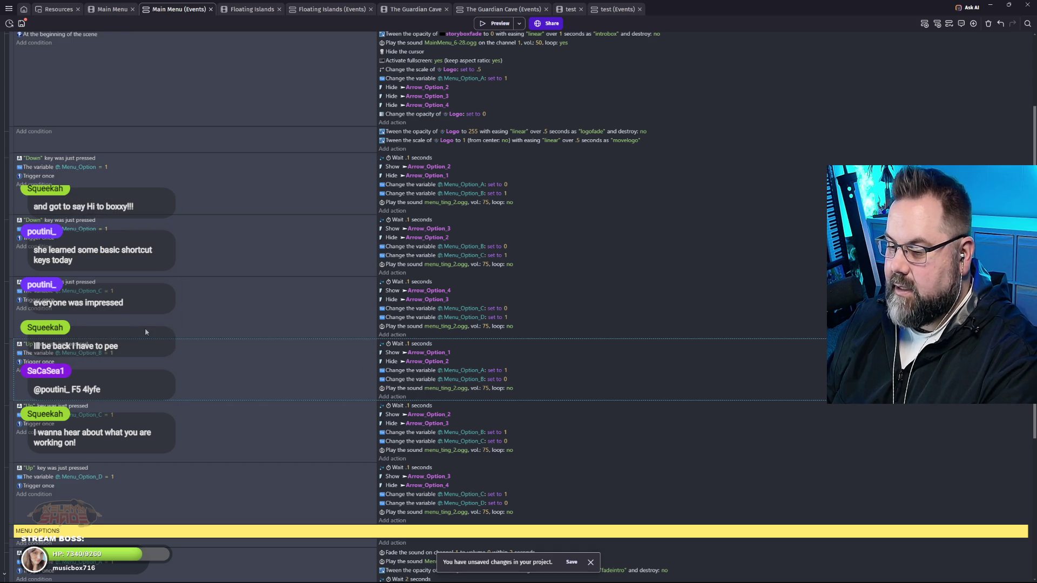
pyautogui.click(87, 292)
pyautogui.press('BackSpace')
pyautogui.press('BackSpace')
pyautogui.press('Return')
# Switch the three Up key conditions from Menu_Option_B, _C and _D to Menu_Option.
pyautogui.click(95, 355)
pyautogui.press('BackSpace')
pyautogui.press('BackSpace')
pyautogui.press('Return')
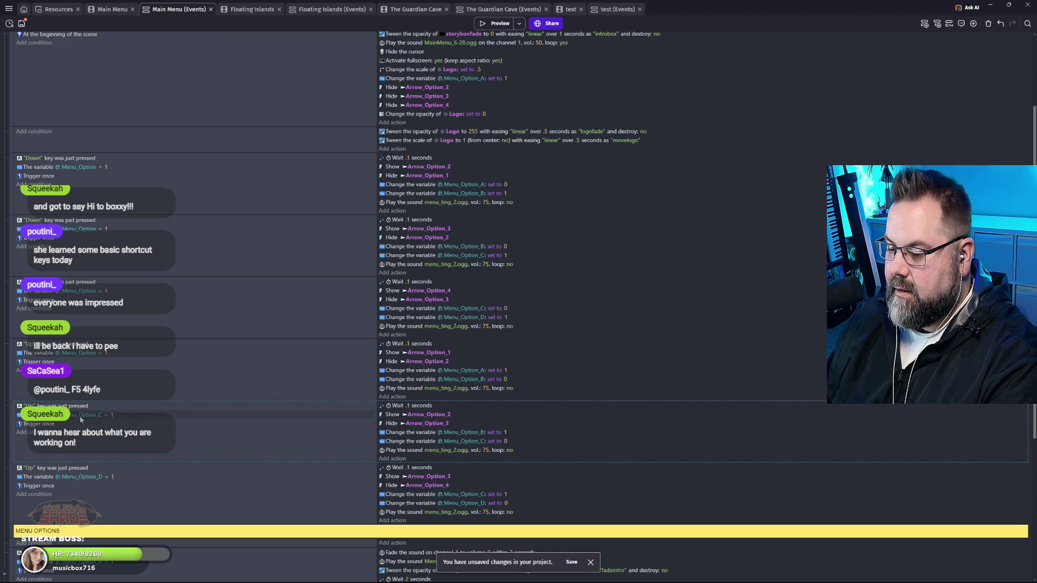
pyautogui.click(87, 415)
pyautogui.press('BackSpace')
pyautogui.press('BackSpace')
pyautogui.press('Return')
pyautogui.click(147, 489)
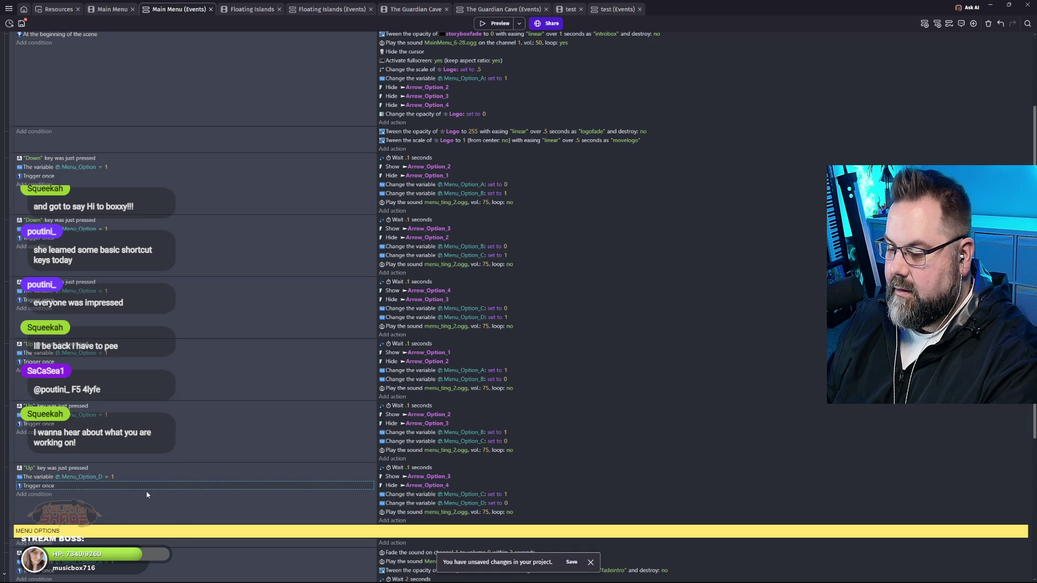
pyautogui.click(96, 477)
pyautogui.press('BackSpace')
pyautogui.press('BackSpace')
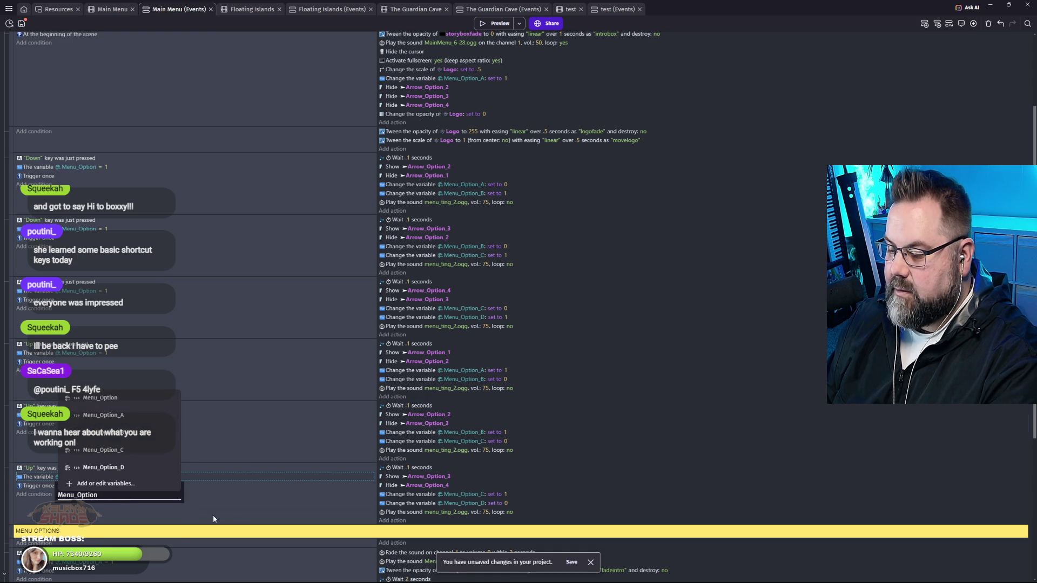
pyautogui.click(216, 499)
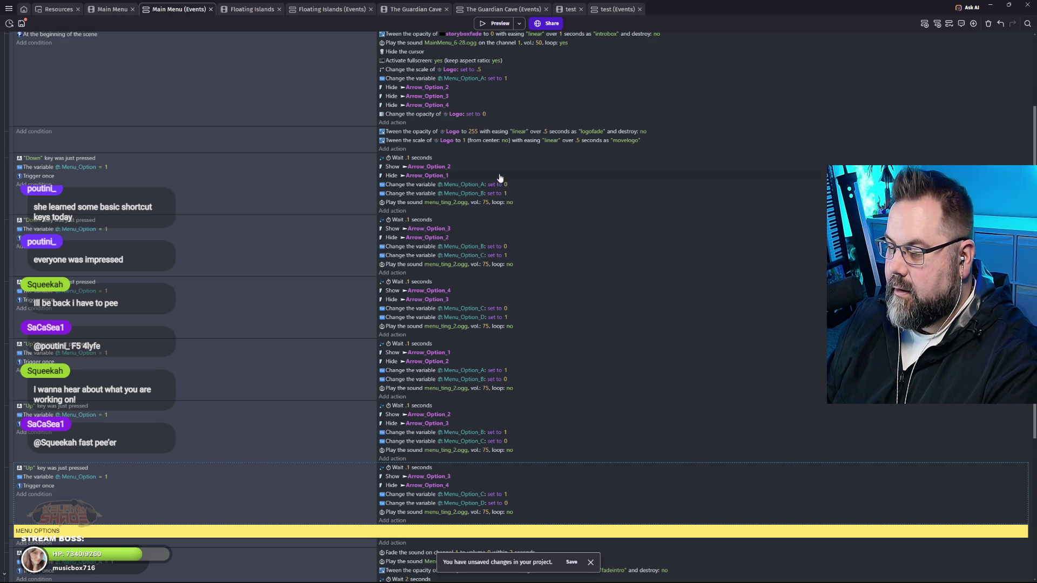
# Change the first Down events' Menu_Option_A and Menu_Option_B actions to Menu_Option, undoing an accidental clear.
pyautogui.click(465, 184)
pyautogui.press('BackSpace')
pyautogui.press('BackSpace')
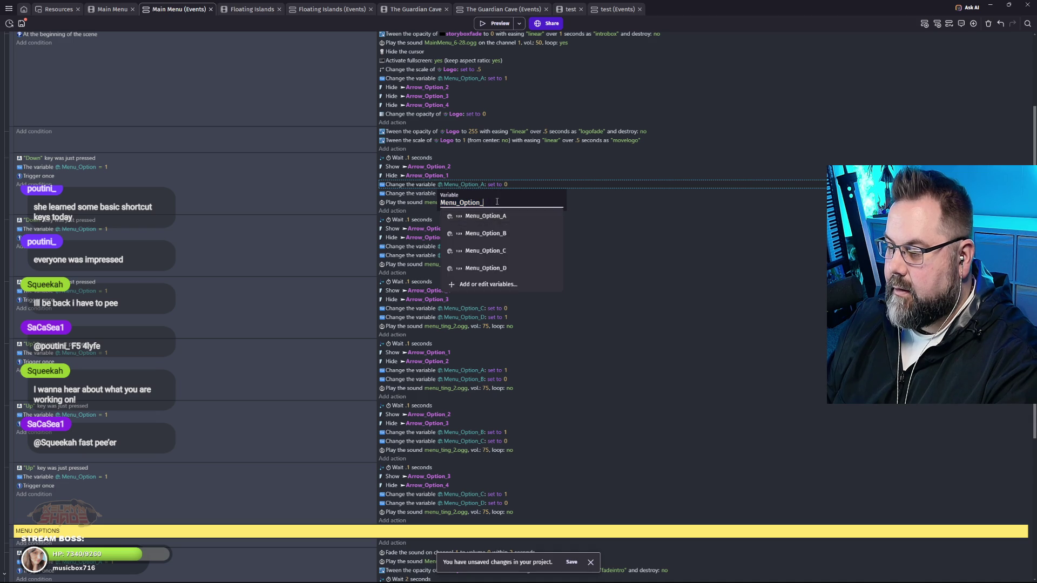
pyautogui.press('Return')
pyautogui.click(478, 194)
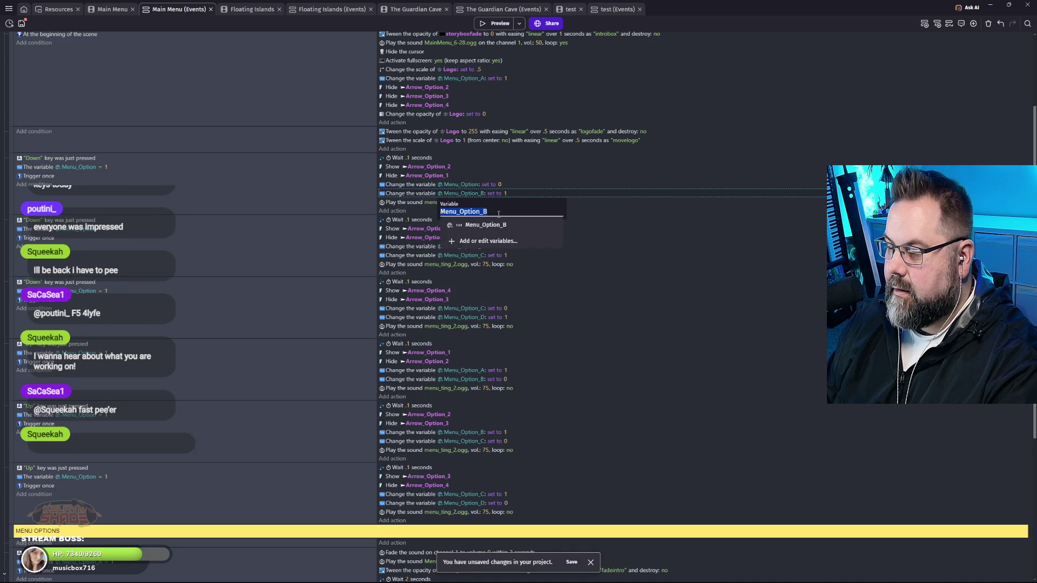
pyautogui.press('BackSpace')
pyautogui.press('BackSpace')
pyautogui.press('Return')
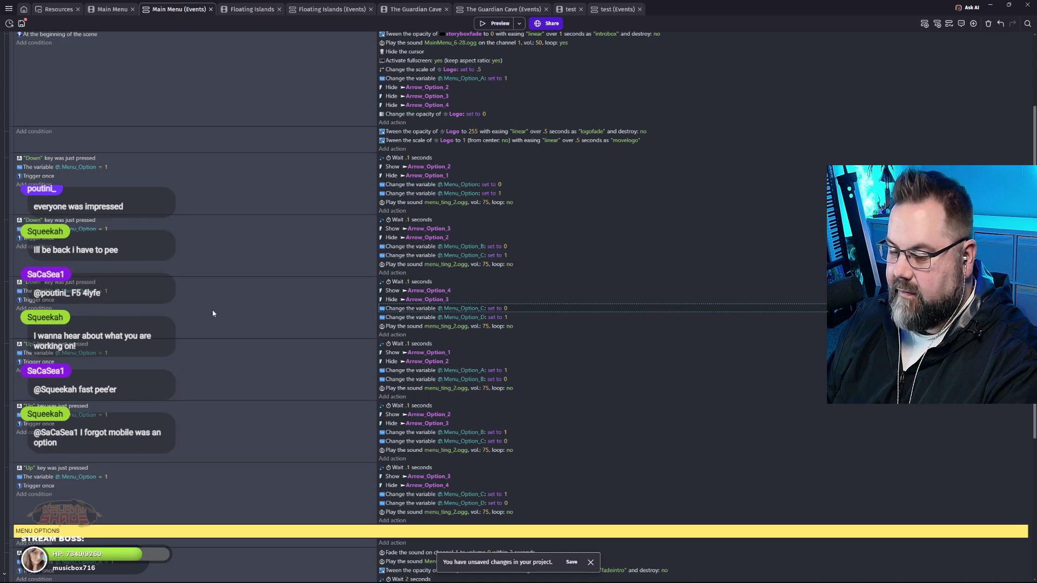
pyautogui.click(467, 255)
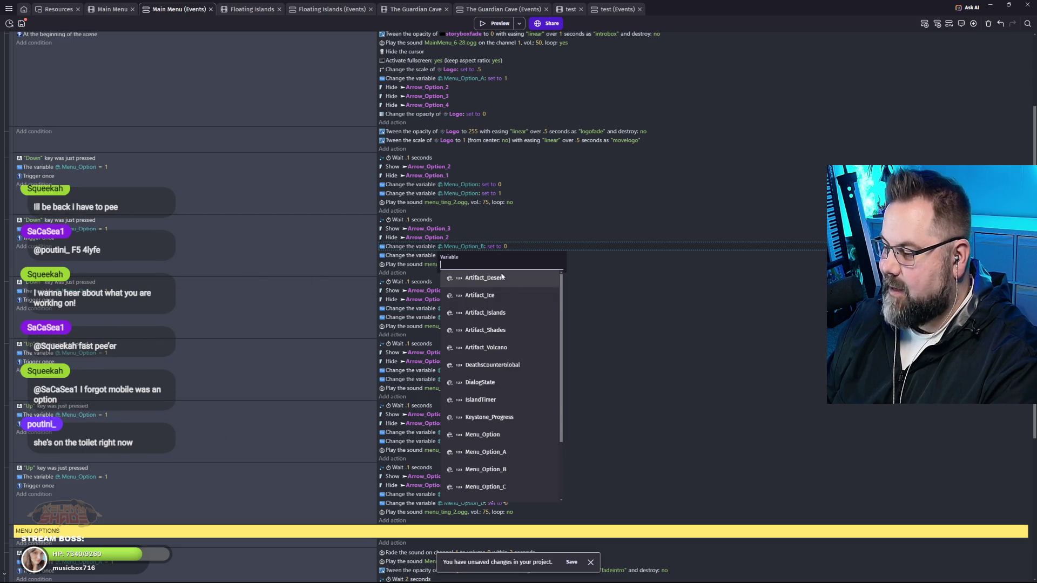
pyautogui.click(648, 320)
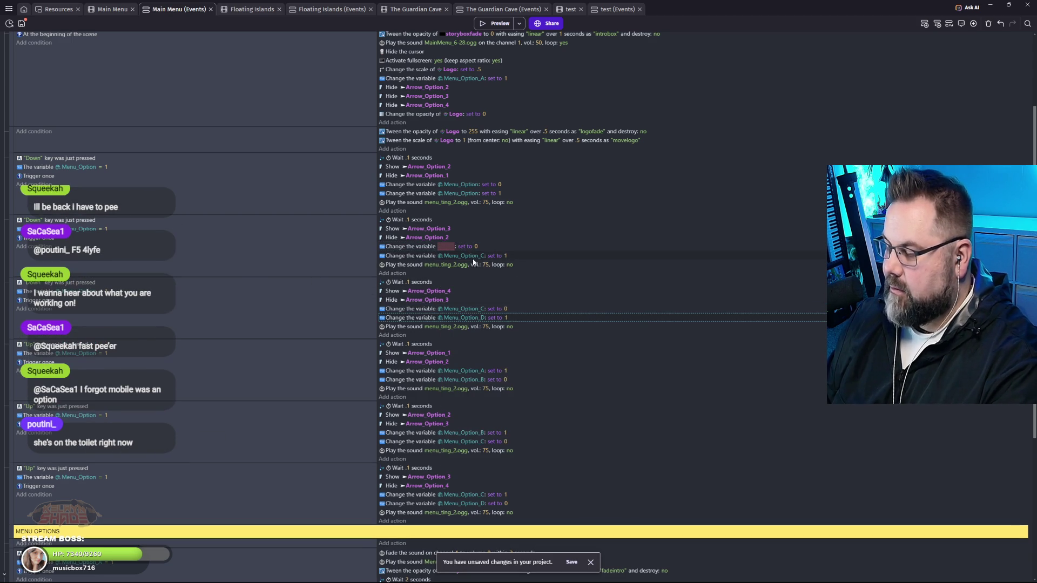
pyautogui.hotkey('ctrl', 'z')
pyautogui.scroll(-1, 521, 274)
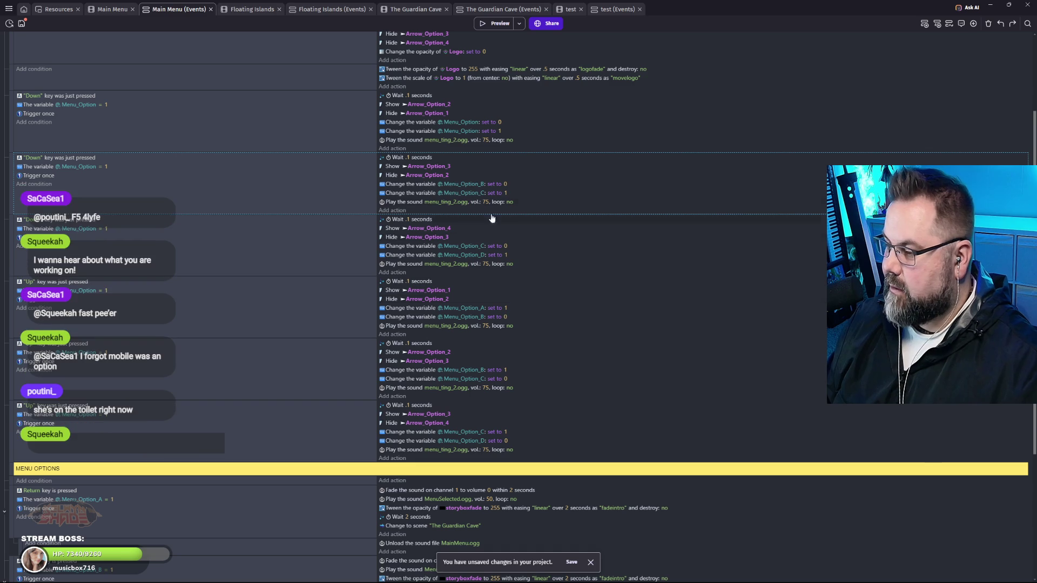
pyautogui.click(475, 187)
pyautogui.scroll(1, 498, 208)
pyautogui.press('BackSpace')
pyautogui.press('BackSpace')
pyautogui.click(506, 269)
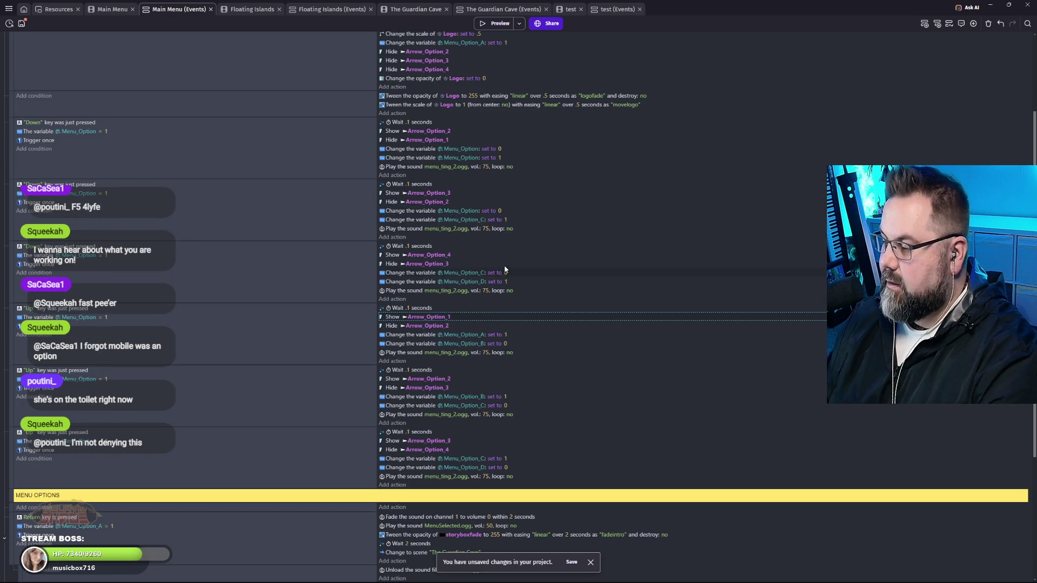
# Change the remaining Down events' Menu_Option_C and Menu_Option_D actions to Menu_Option.
pyautogui.click(475, 220)
pyautogui.press('BackSpace')
pyautogui.press('BackSpace')
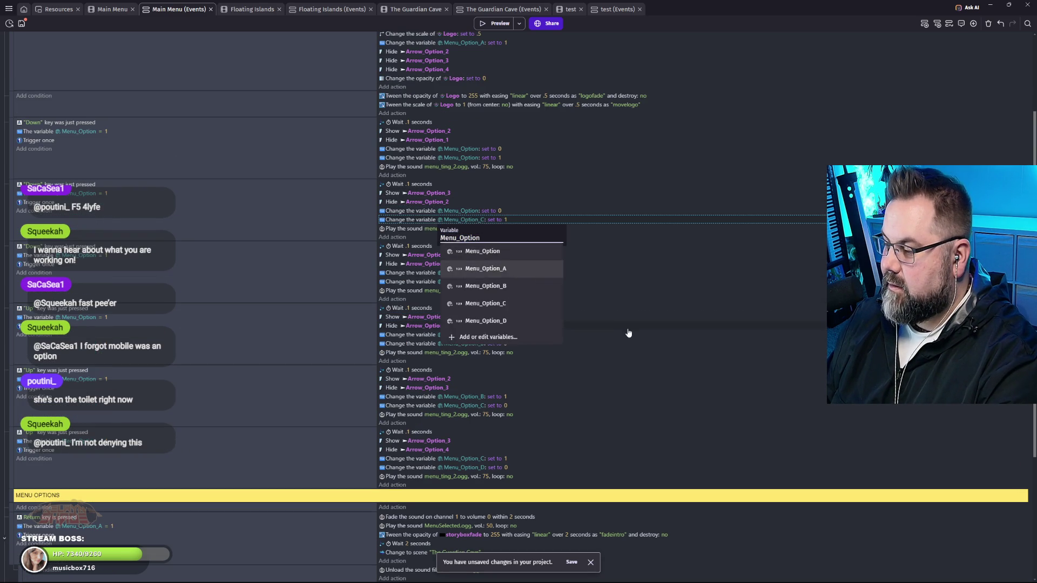
pyautogui.click(629, 333)
pyautogui.click(479, 273)
pyautogui.press('BackSpace')
pyautogui.press('BackSpace')
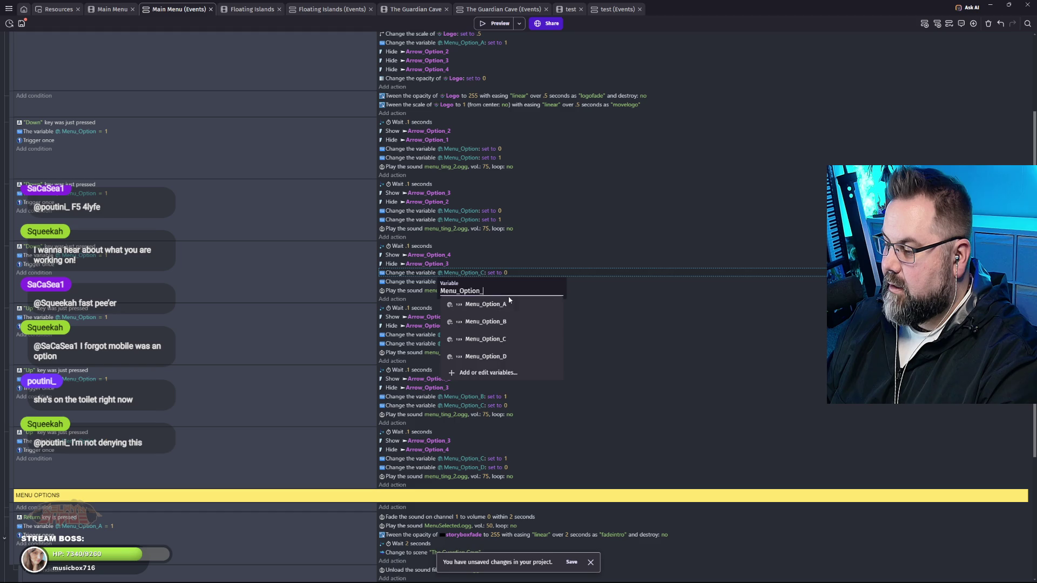
pyautogui.click(628, 355)
pyautogui.click(475, 282)
pyautogui.press('BackSpace')
pyautogui.press('BackSpace')
pyautogui.click(624, 363)
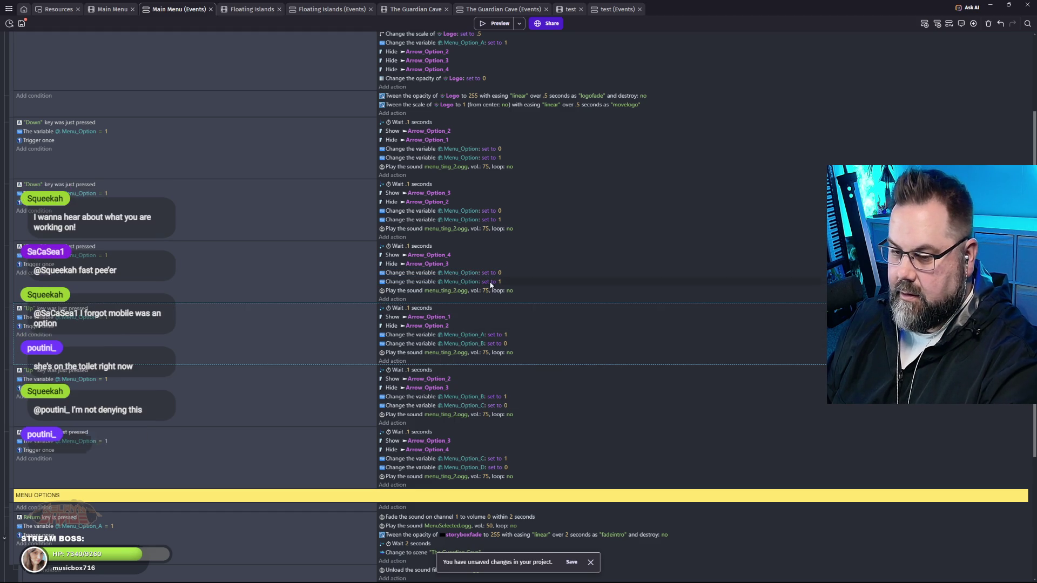
# Change the Up events' Menu_Option_A and Menu_Option_B actions to Menu_Option.
pyautogui.click(478, 338)
pyautogui.press('BackSpace')
pyautogui.press('BackSpace')
pyautogui.click(656, 434)
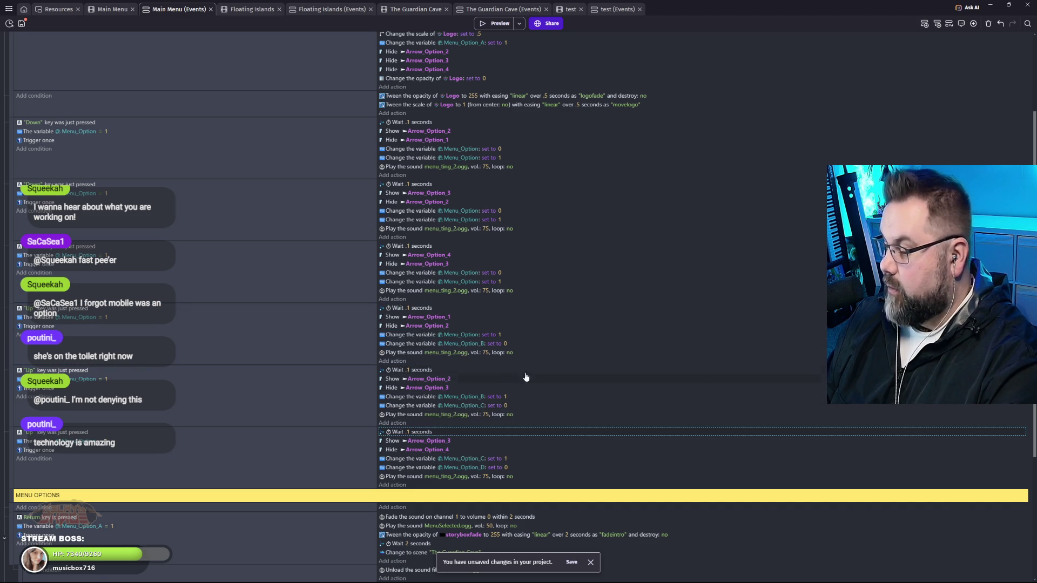
pyautogui.click(477, 347)
pyautogui.press('BackSpace')
pyautogui.press('BackSpace')
pyautogui.click(513, 413)
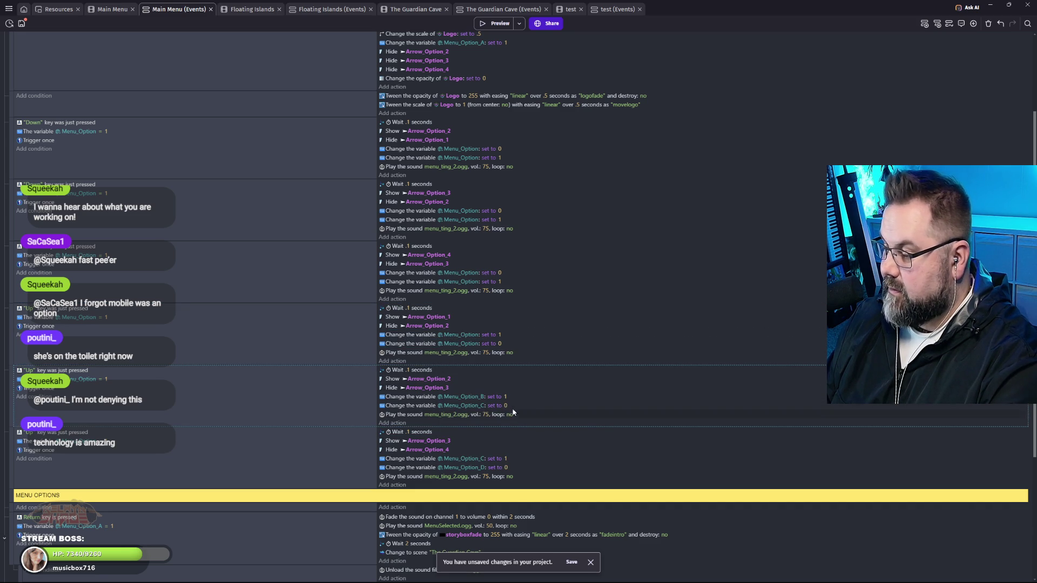
pyautogui.click(475, 398)
pyautogui.press('BackSpace')
pyautogui.press('BackSpace')
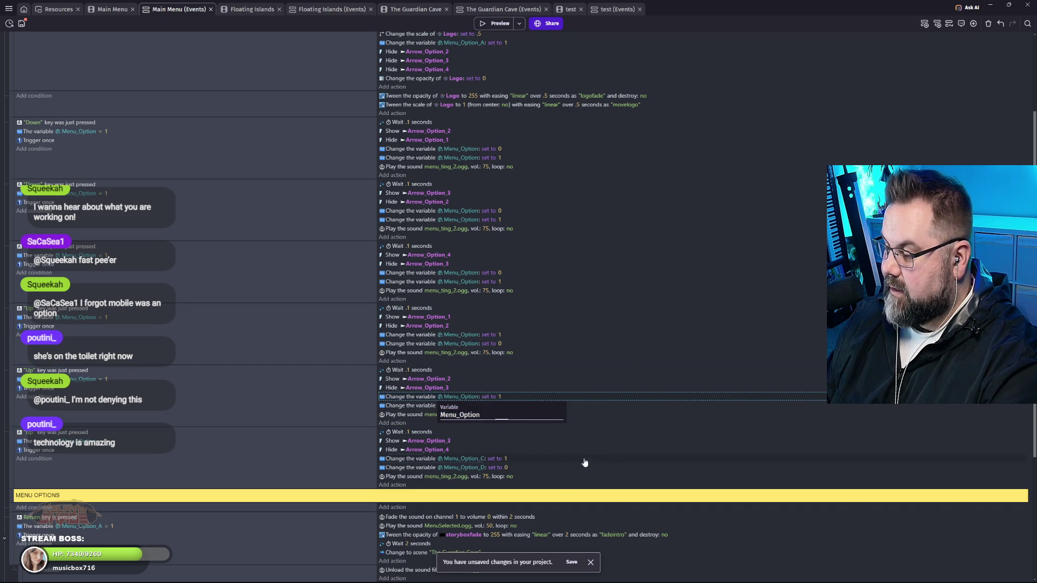
pyautogui.click(584, 460)
pyautogui.click(475, 406)
pyautogui.press('BackSpace')
pyautogui.press('BackSpace')
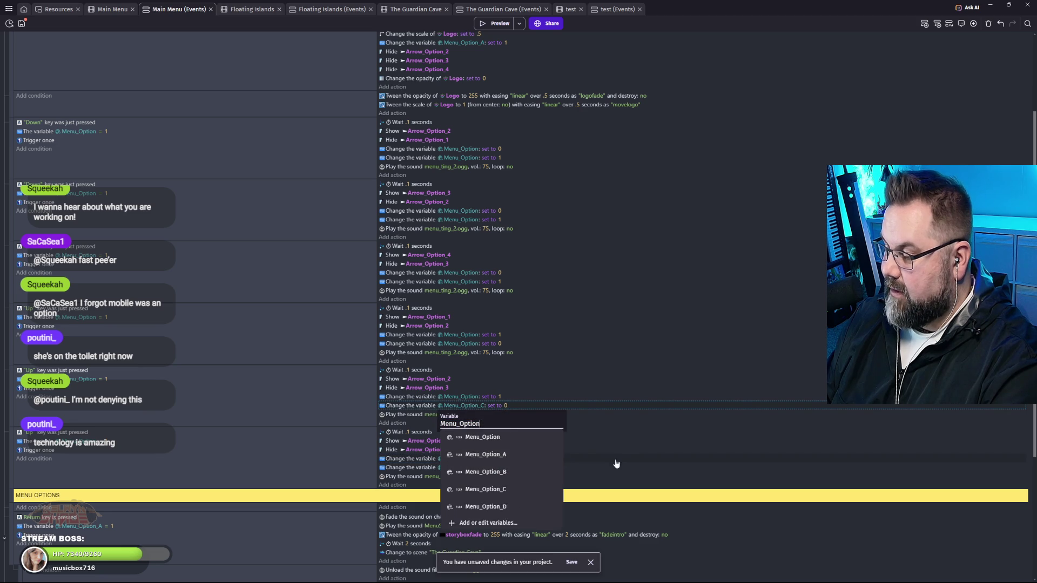
pyautogui.click(536, 459)
# Change the last Up events' Menu_Option_C and Menu_Option_D actions to Menu_Option and run a preview.
pyautogui.click(474, 460)
pyautogui.press('BackSpace')
pyautogui.press('BackSpace')
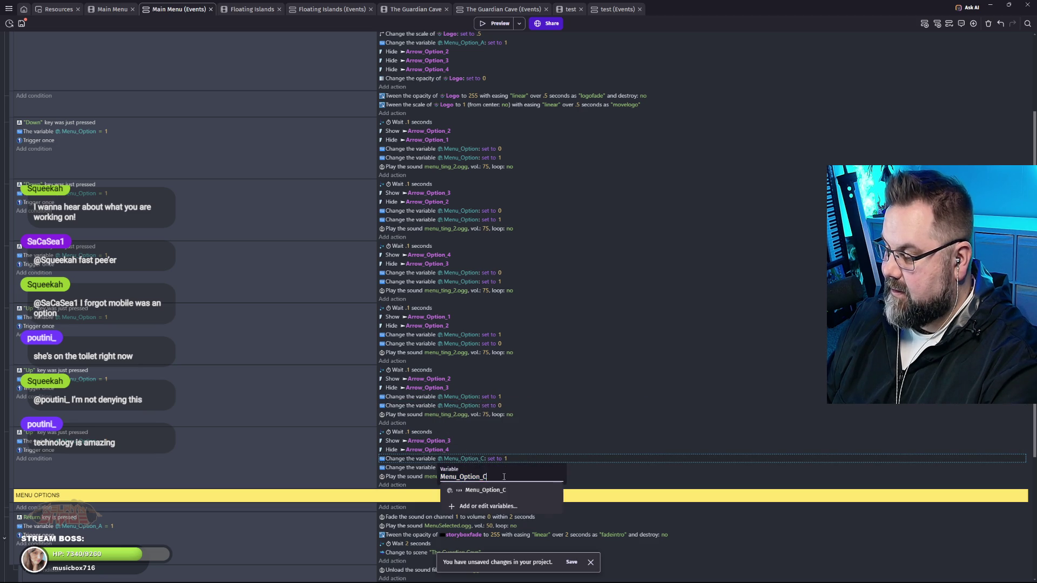
pyautogui.click(633, 491)
pyautogui.click(476, 468)
pyautogui.press('BackSpace')
pyautogui.press('BackSpace')
pyautogui.click(623, 435)
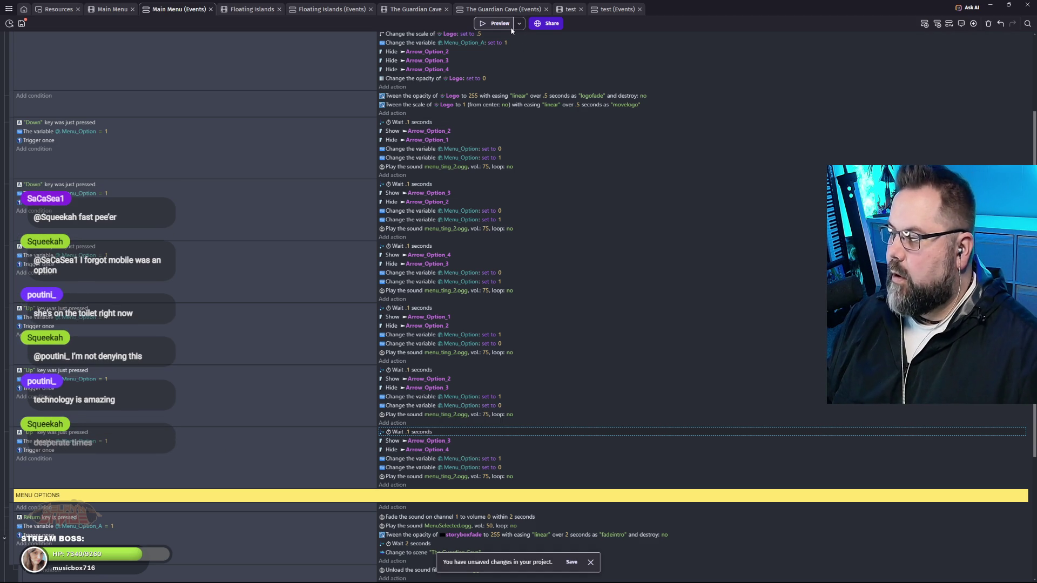
pyautogui.click(491, 25)
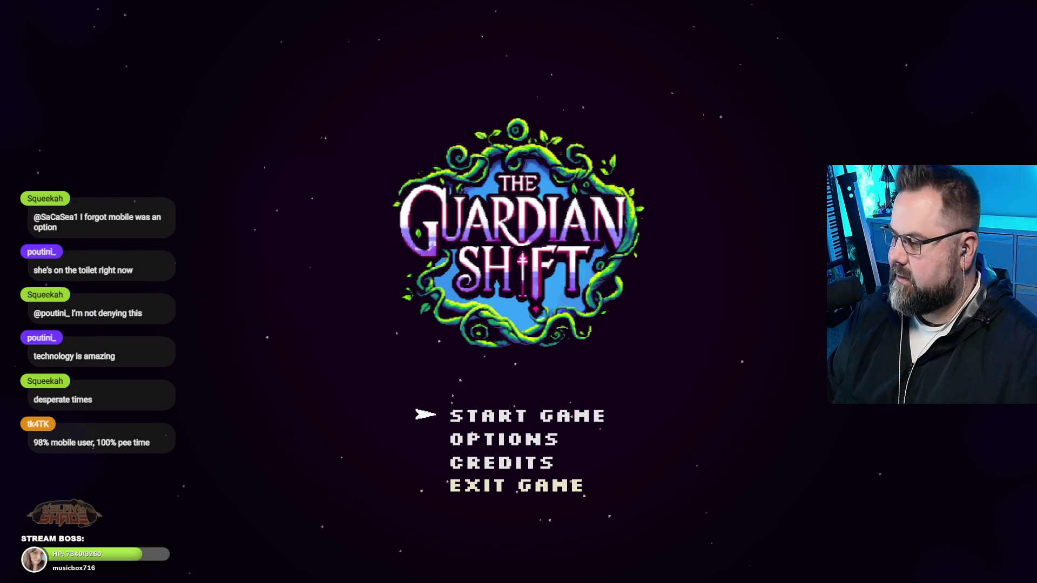
pyautogui.press('F11')
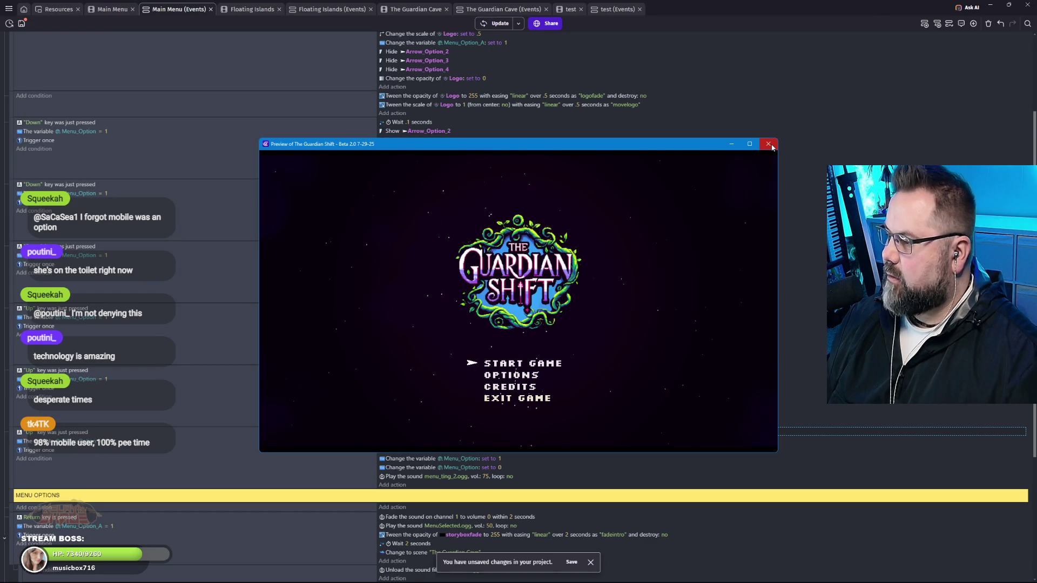
pyautogui.click(768, 145)
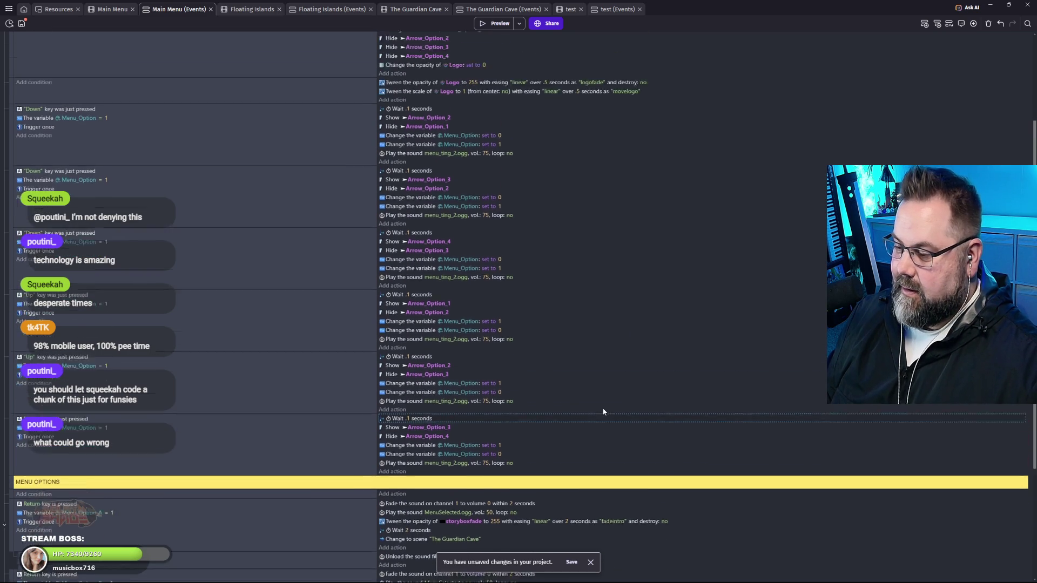
pyautogui.scroll(1, 604, 413)
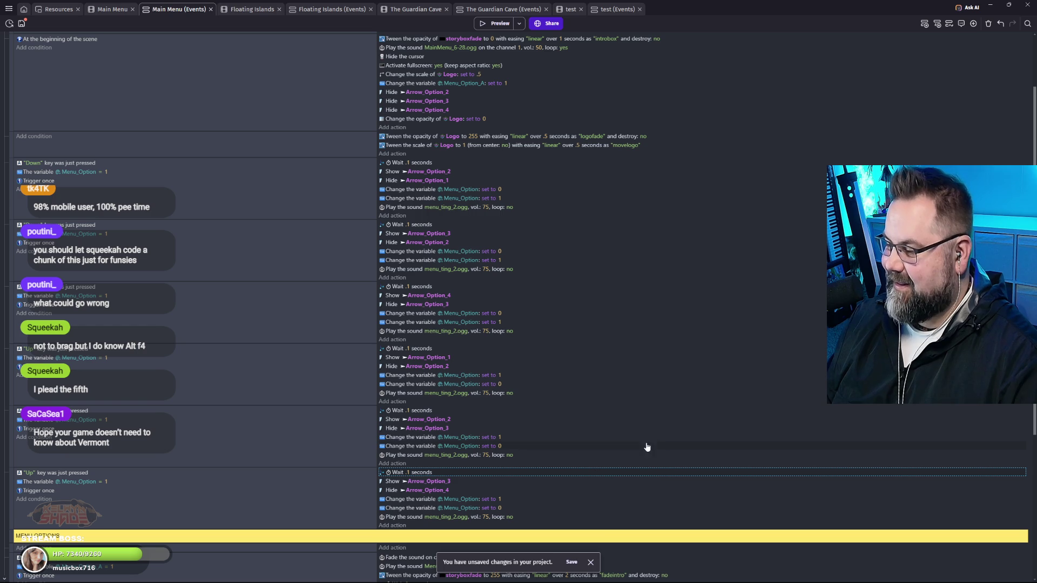
pyautogui.scroll(1, 603, 457)
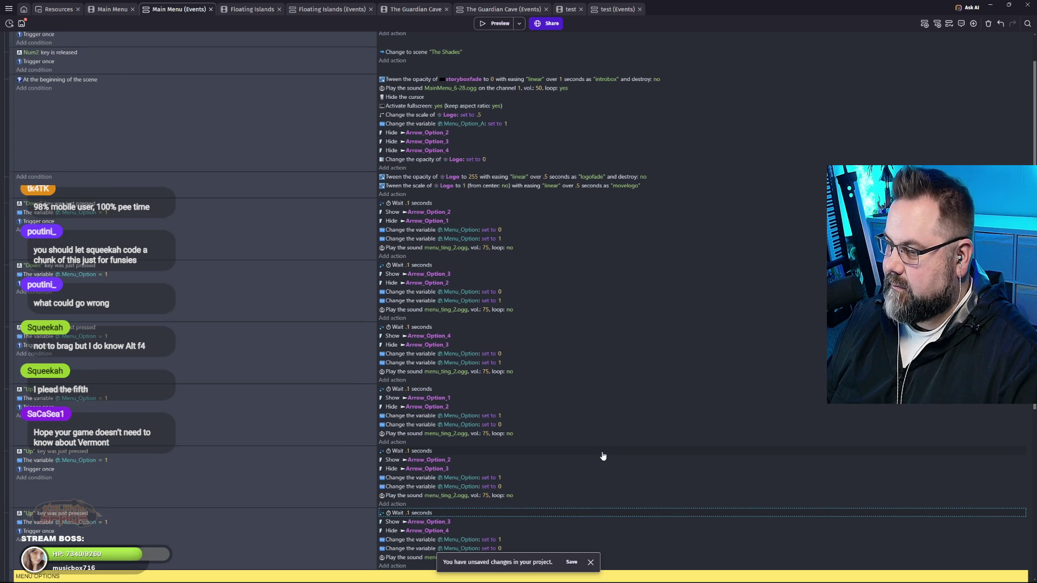
pyautogui.scroll(-1, 595, 458)
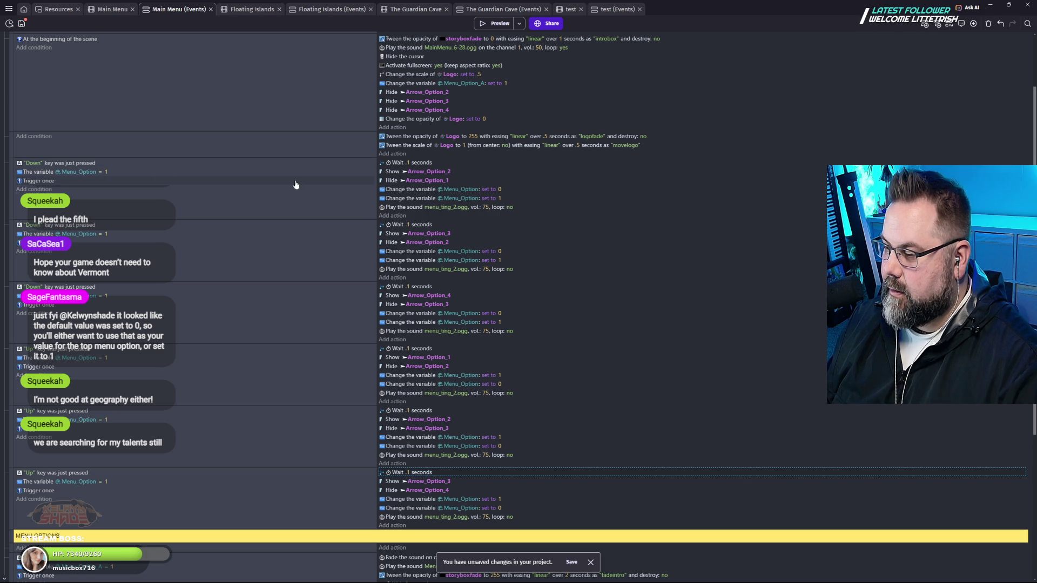
# Make the first Down-key condition compare Menu_Option to 0.
pyautogui.click(105, 170)
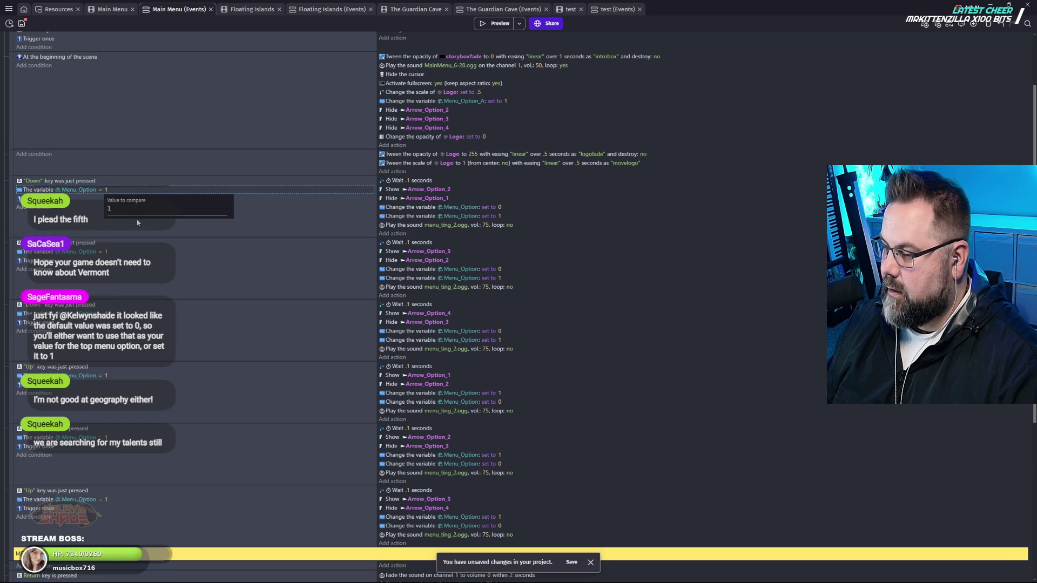
pyautogui.doubleClick(108, 191)
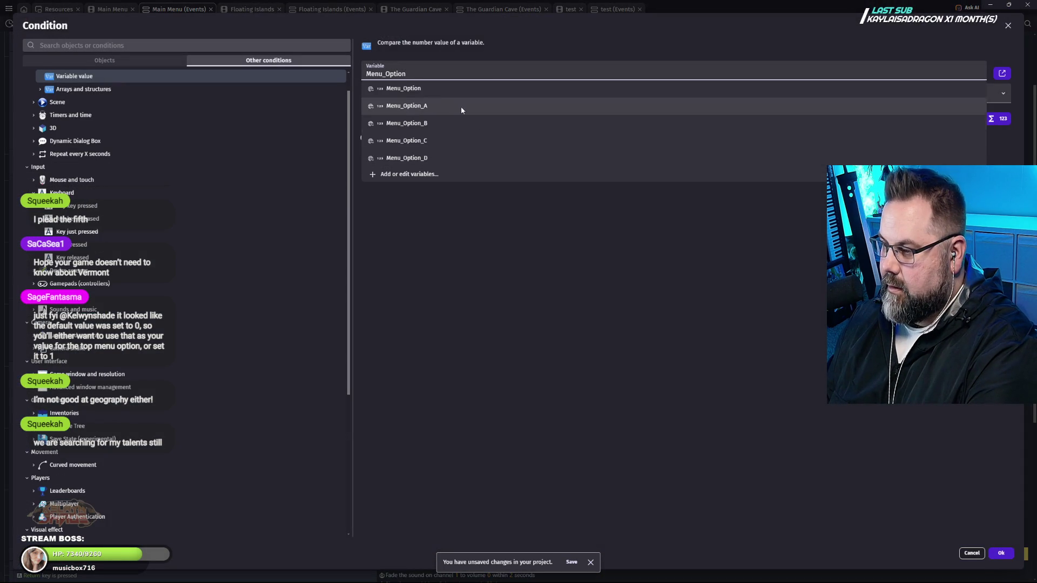
pyautogui.press('Escape')
pyautogui.press('Escape')
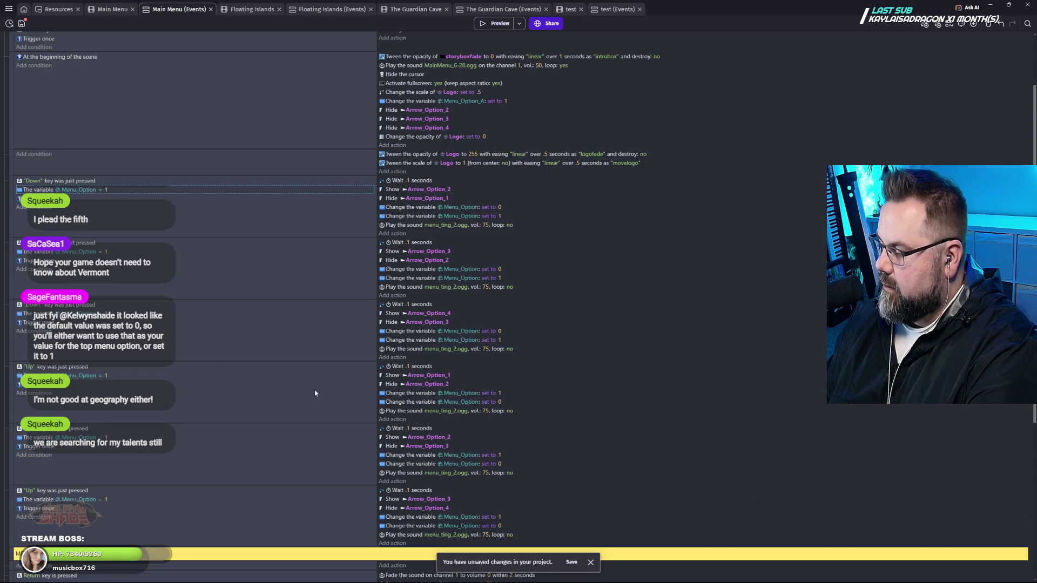
pyautogui.write('0')
pyautogui.press('Return')
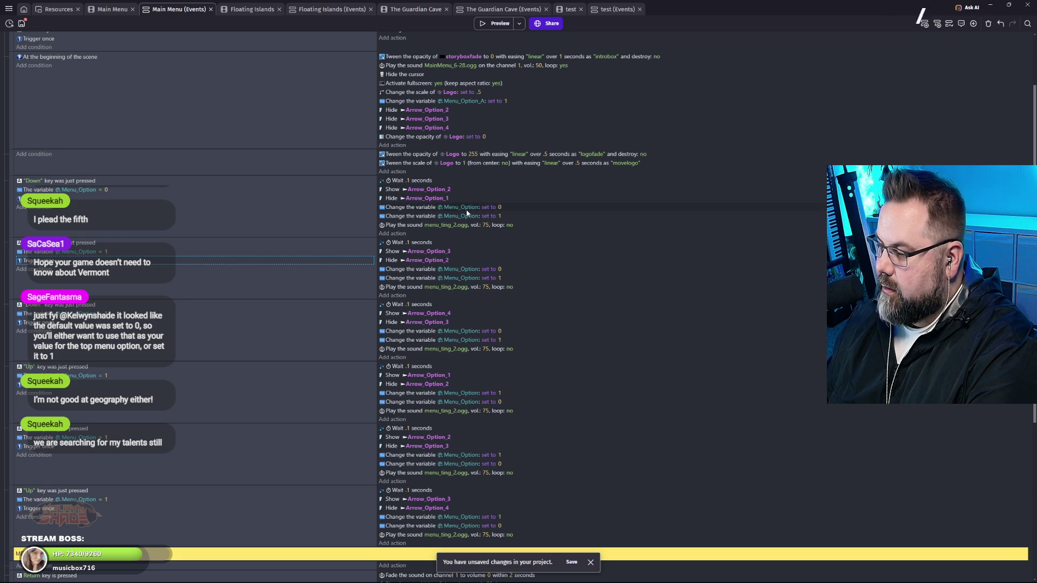
# Set that event's Menu_Option action to 1 and delete the duplicate set-to-1 action.
pyautogui.click(500, 212)
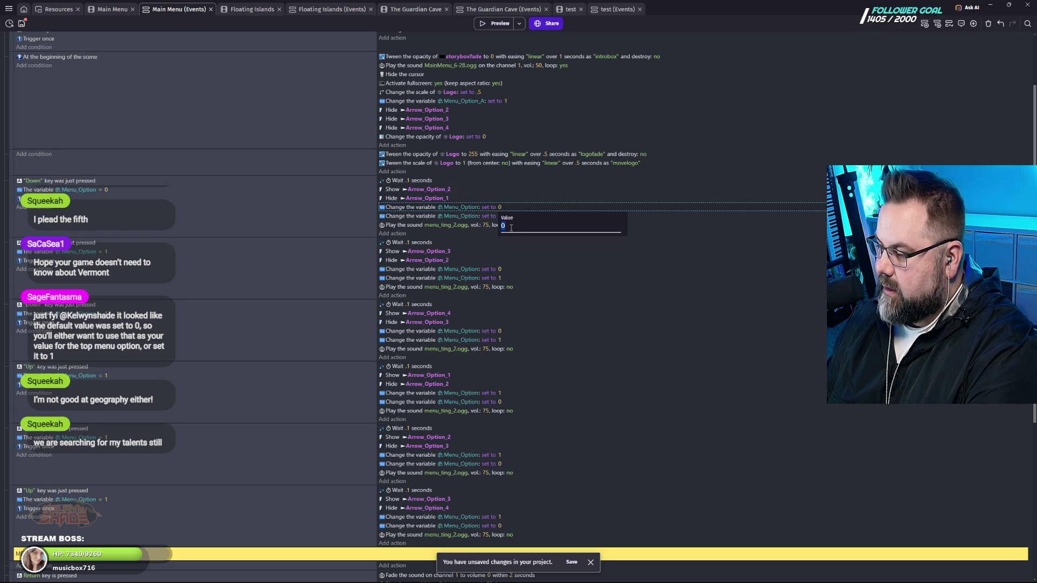
pyautogui.click(418, 217)
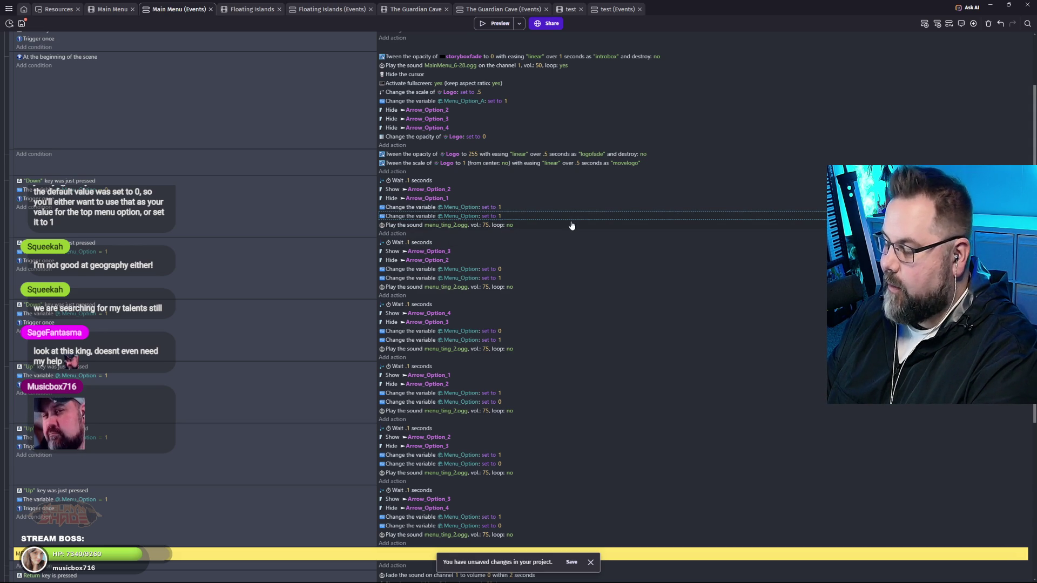
pyautogui.press('Delete')
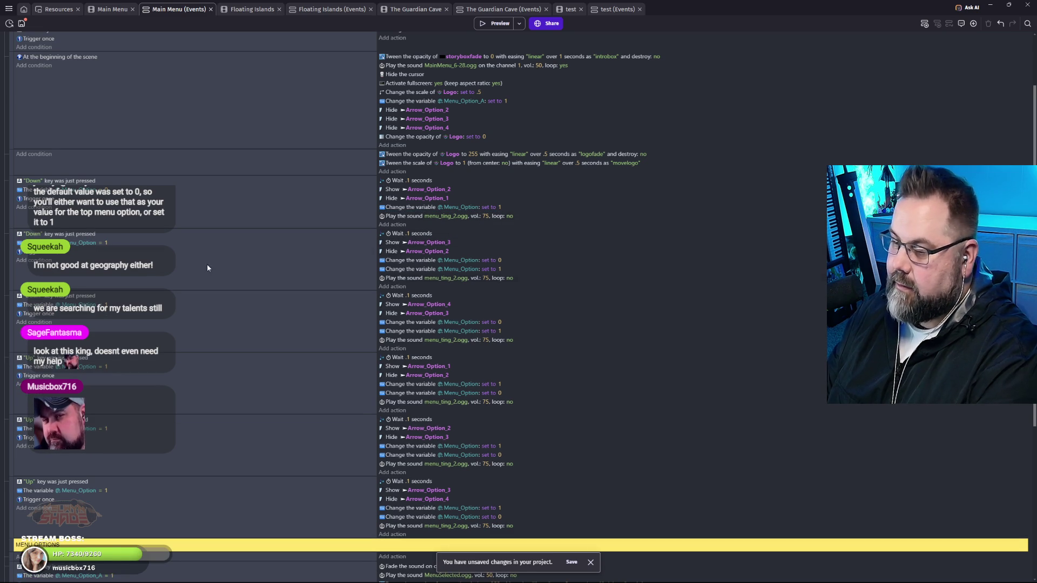
# Delete the five remaining duplicate Menu_Option actions across the arrow events.
pyautogui.click(534, 270)
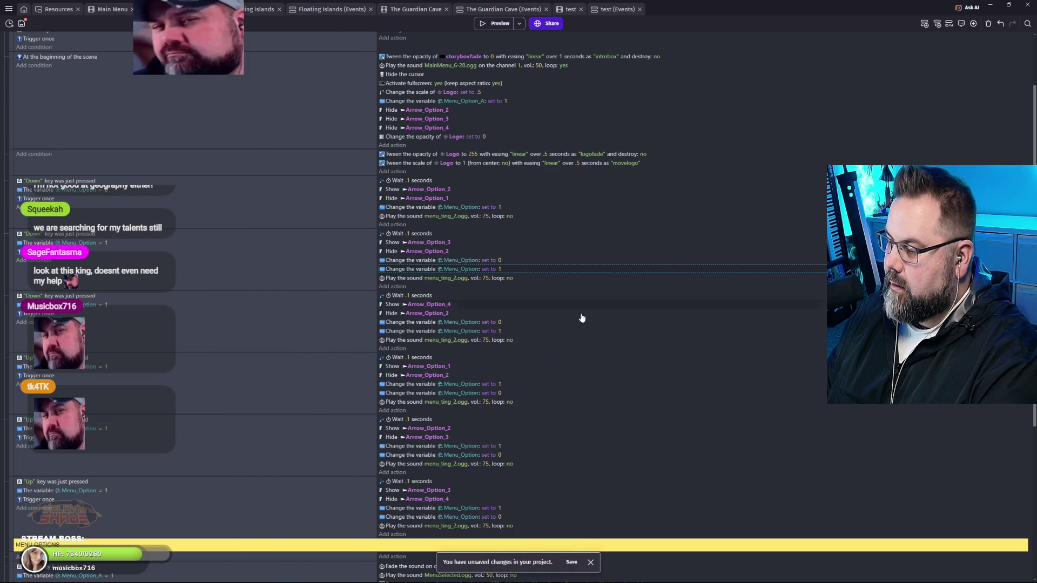
pyautogui.press('Delete')
pyautogui.click(525, 324)
pyautogui.press('Delete')
pyautogui.click(530, 377)
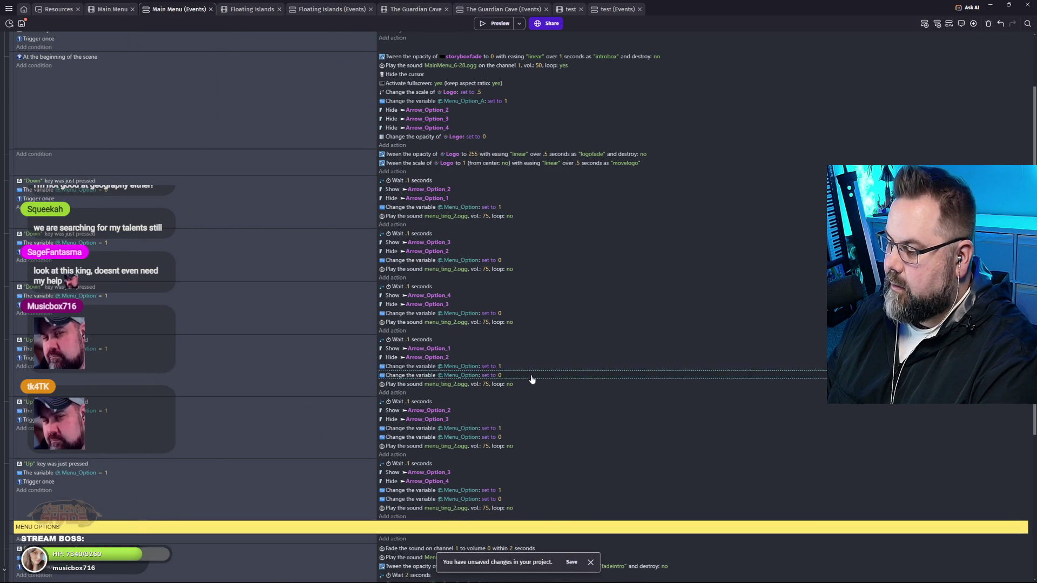
pyautogui.press('Delete')
pyautogui.click(529, 435)
pyautogui.press('Delete')
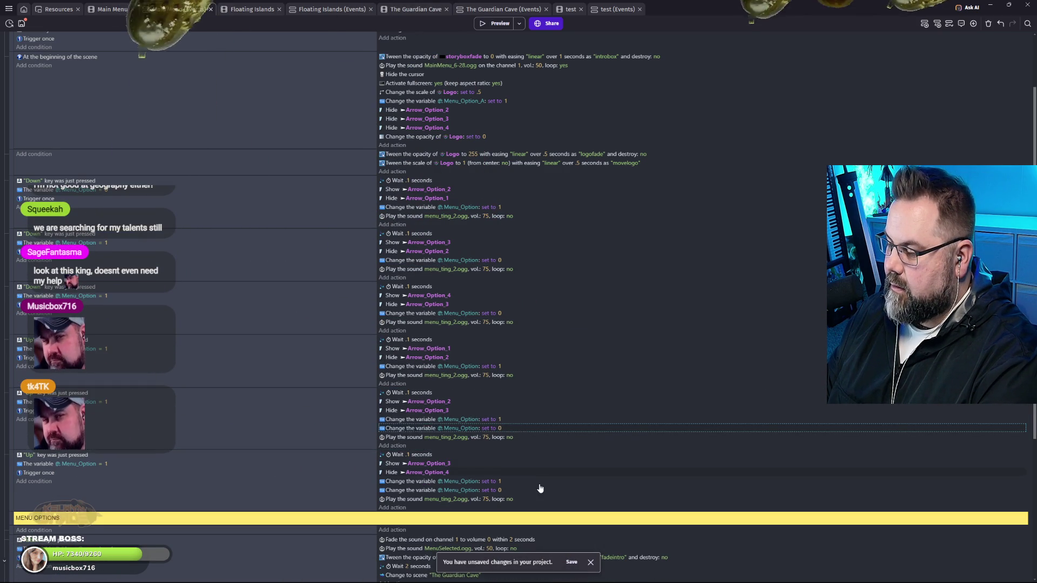
pyautogui.click(518, 482)
pyautogui.press('Delete')
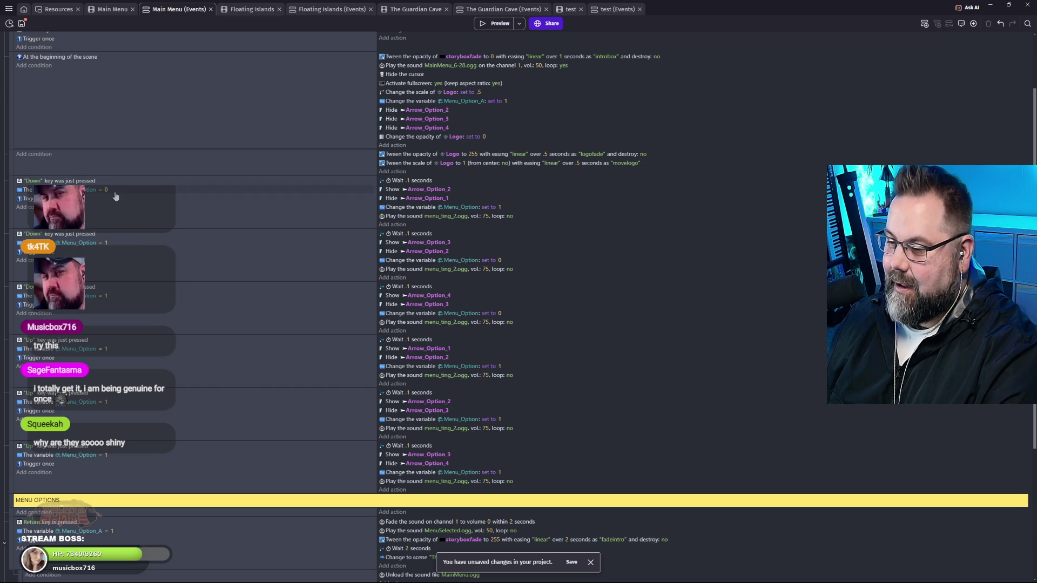
# Enter 2 as the compared value in the third Down-key condition.
pyautogui.click(107, 297)
pyautogui.write('2')
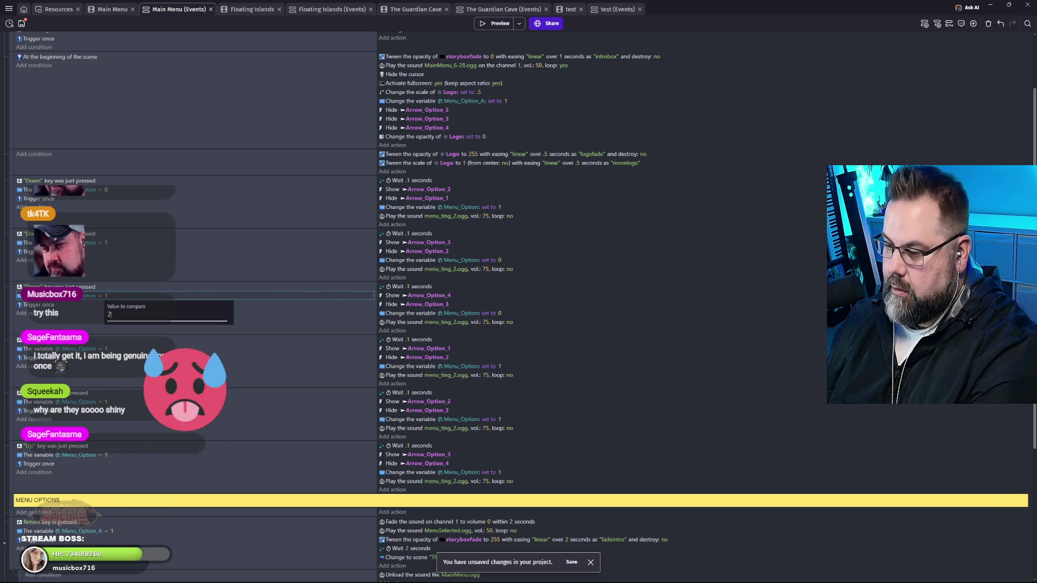
pyautogui.click(210, 371)
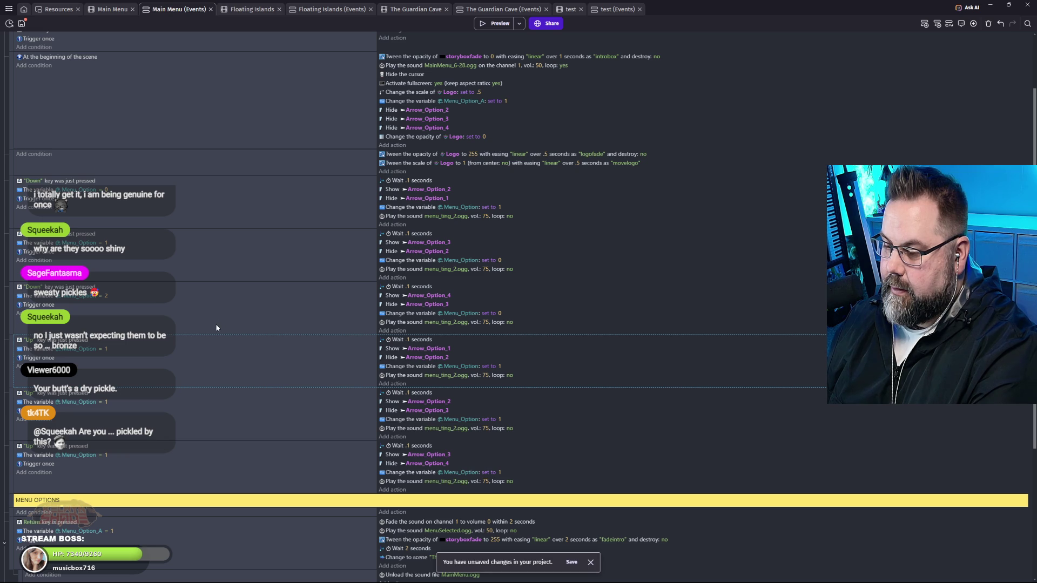
# Set the second Down event's Menu_Option assignment to 2, correcting a mistyped 22.
pyautogui.click(499, 314)
pyautogui.click(500, 261)
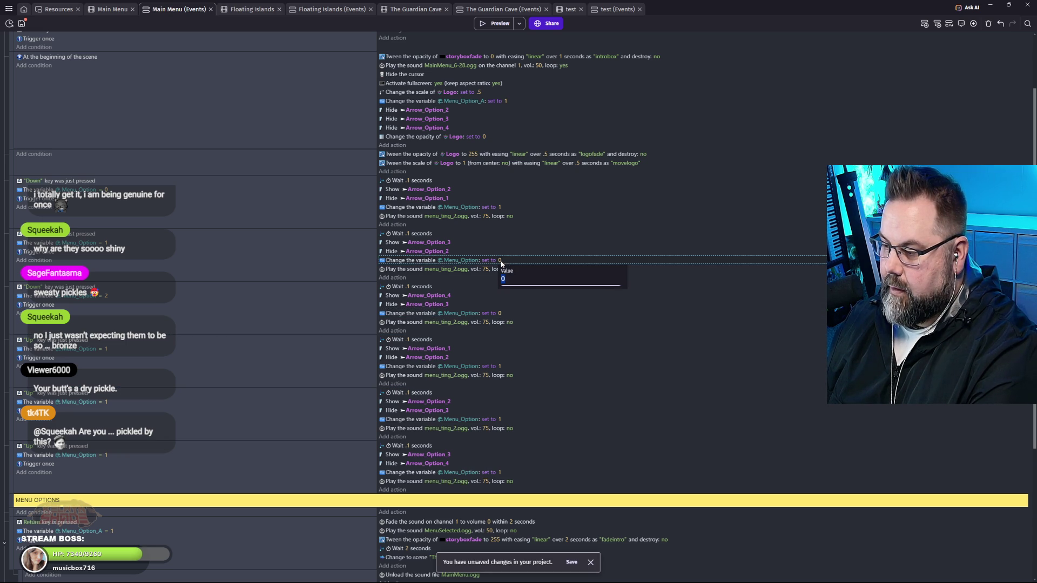
pyautogui.write('22')
pyautogui.click(592, 332)
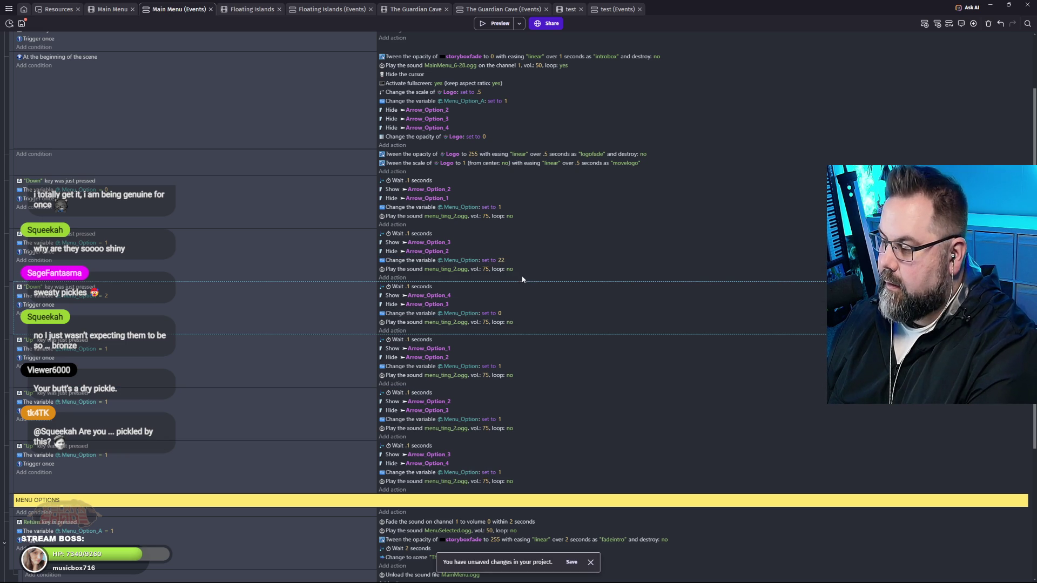
pyautogui.click(502, 261)
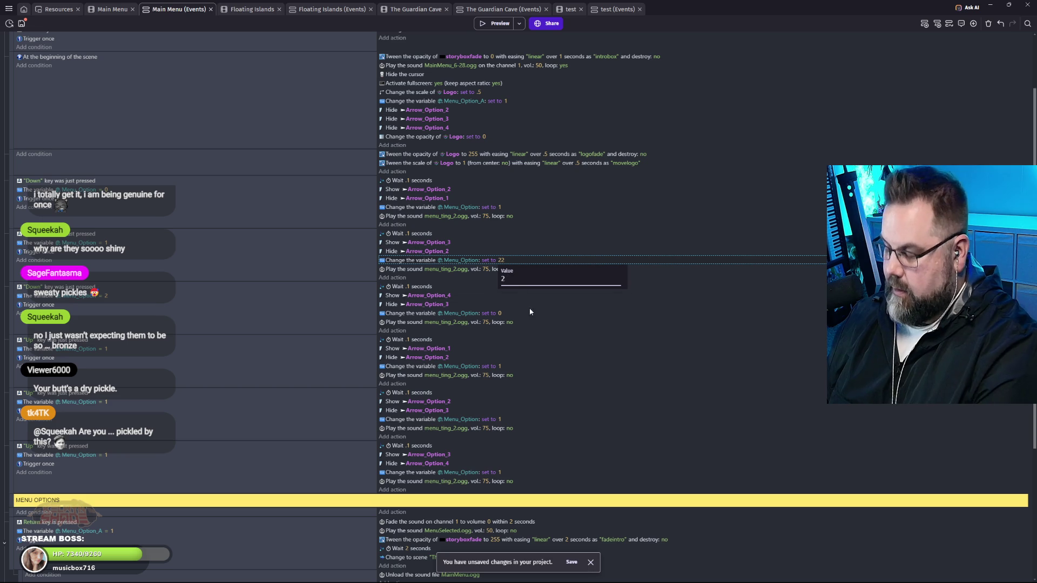
pyautogui.press('BackSpace')
pyautogui.click(499, 314)
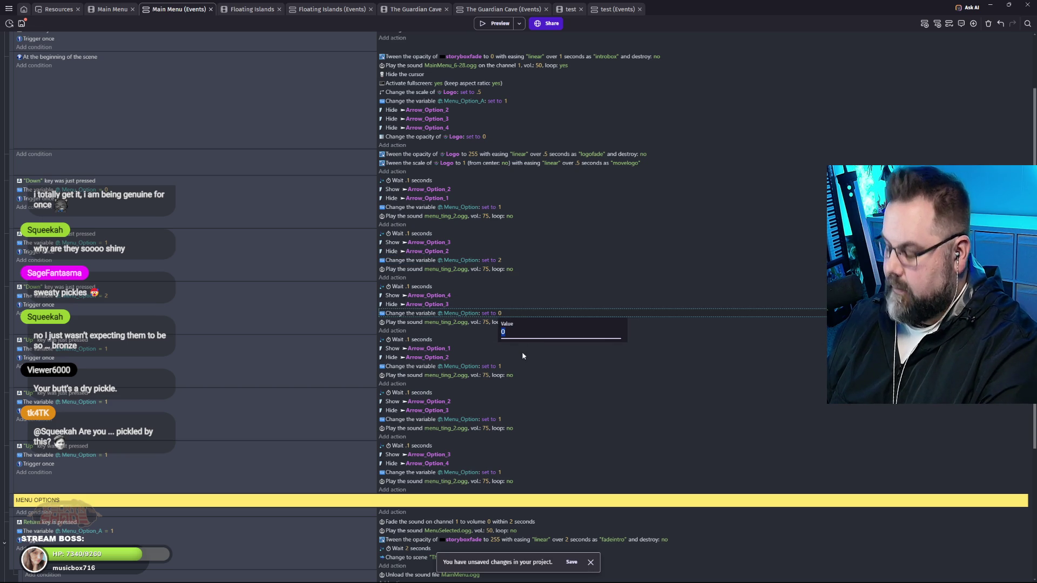
# Set the third Down event's Menu_Option assignment to 3 and launch a game preview.
pyautogui.write('3')
pyautogui.click(537, 410)
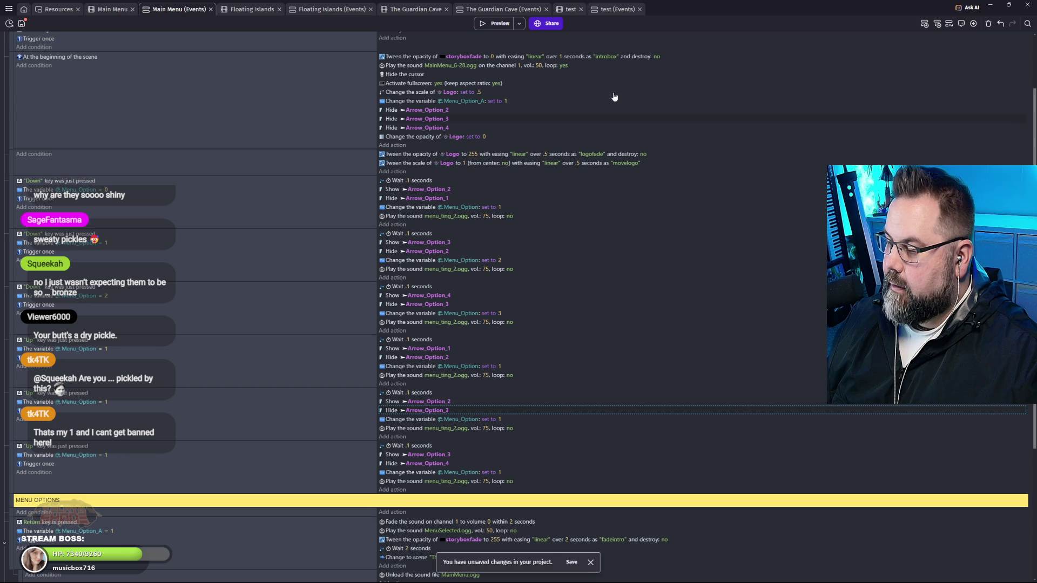
pyautogui.click(495, 23)
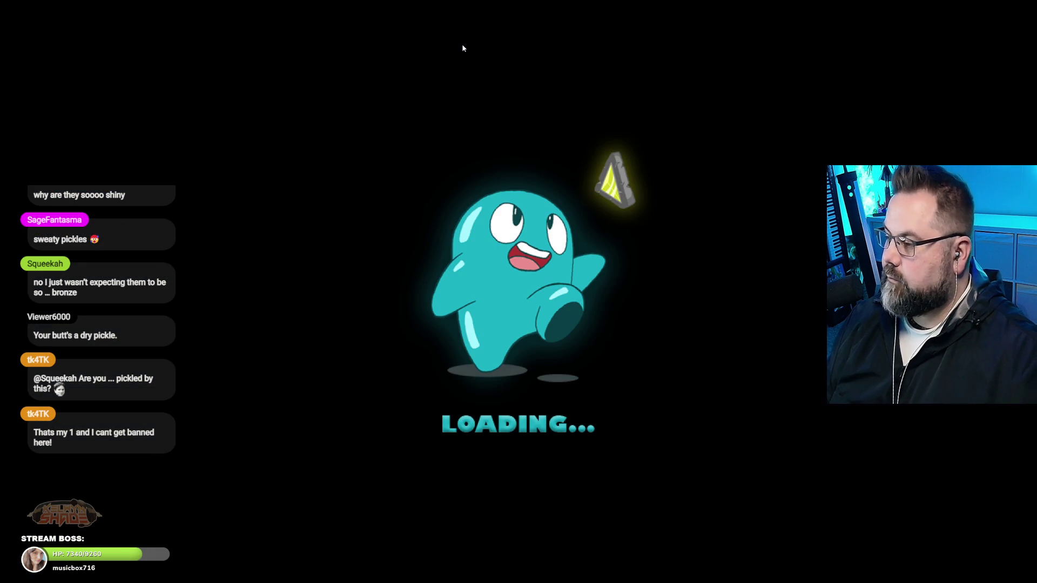
# Move the preview's menu selection down to Exit Game, then leave fullscreen and close the preview.
pyautogui.press('Down')
pyautogui.press('Down')
pyautogui.press('Down')
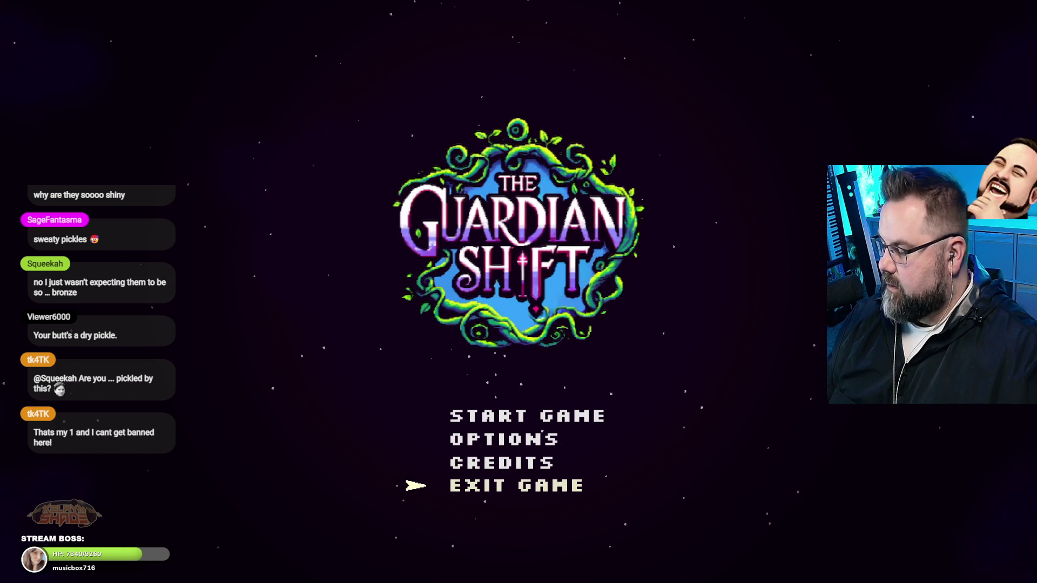
pyautogui.press('Escape')
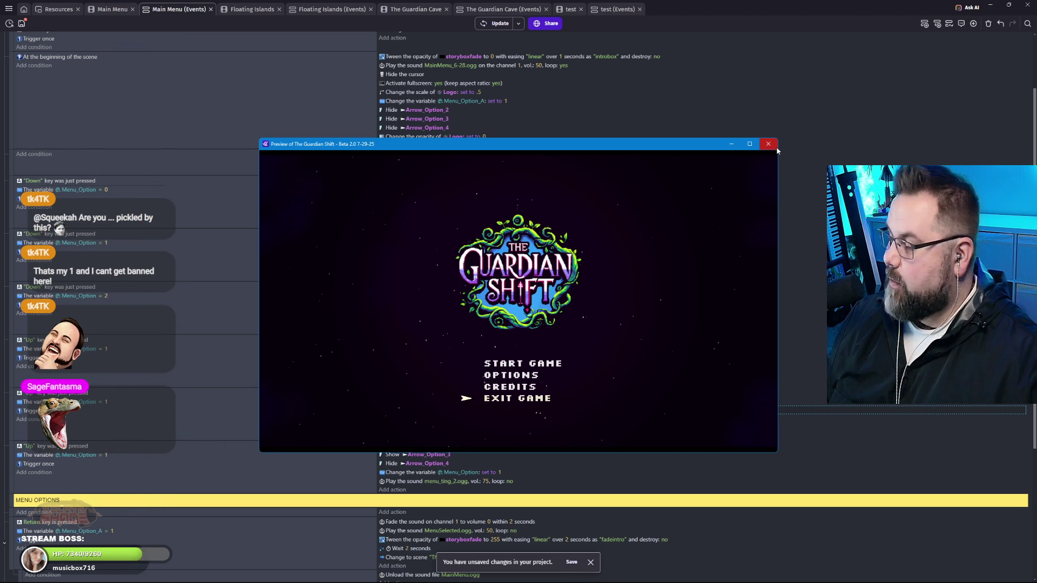
pyautogui.click(769, 144)
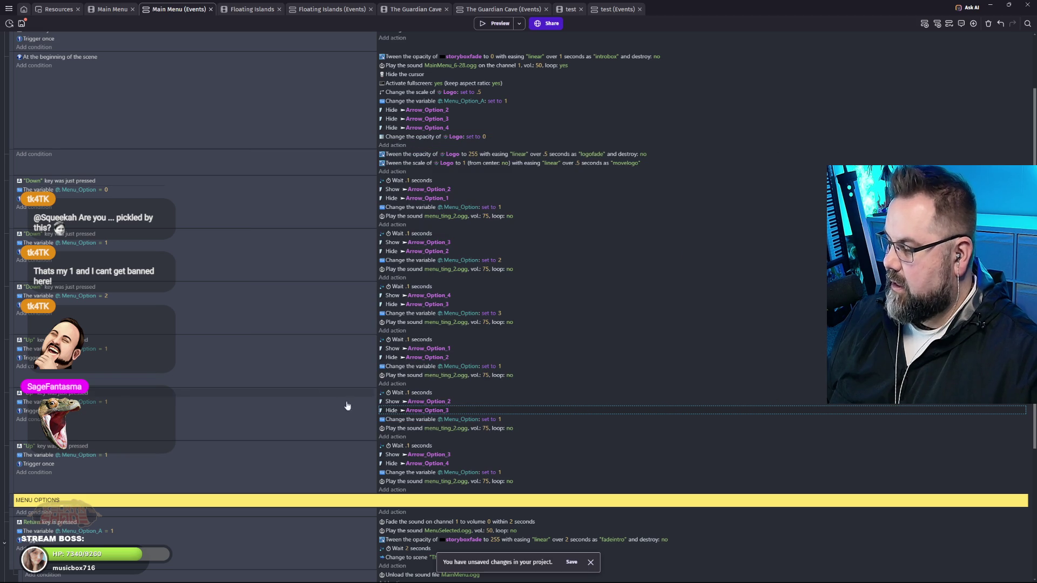
# Change the first Up condition to compare Menu_Option with 3, leaving the third at 1.
pyautogui.click(108, 351)
pyautogui.write('3')
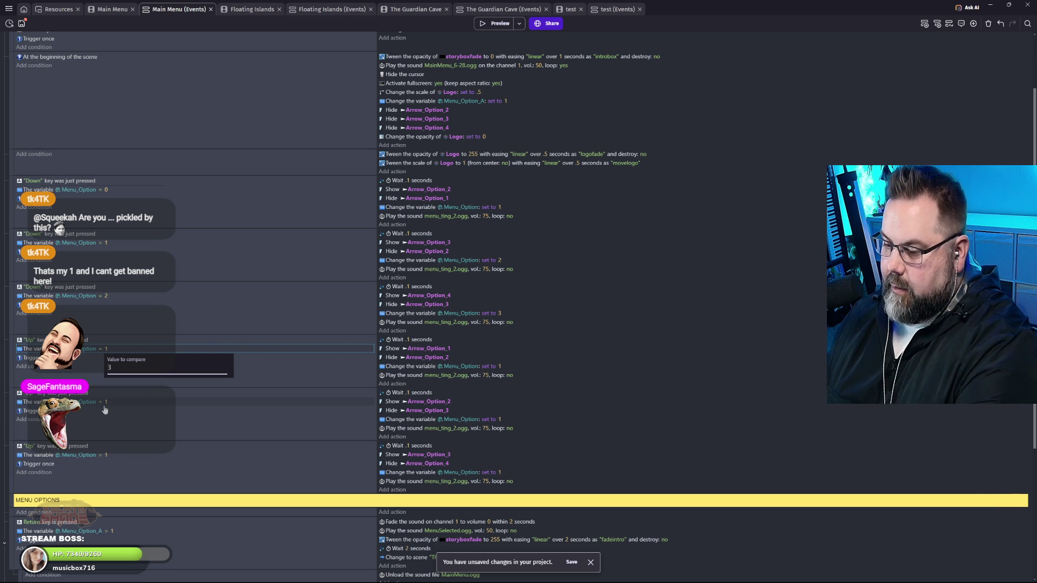
pyautogui.click(106, 403)
pyautogui.write('2')
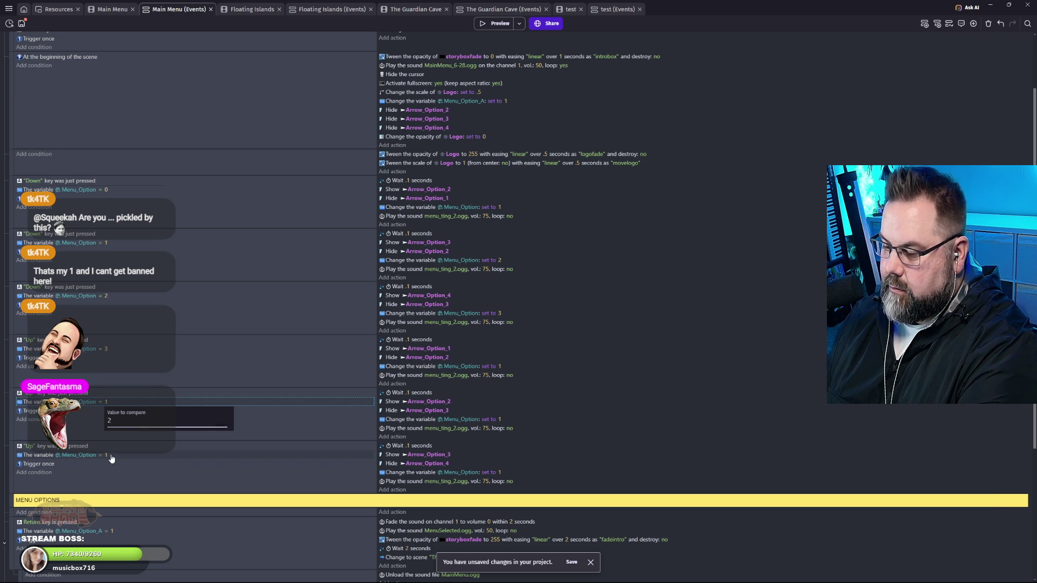
pyautogui.click(108, 458)
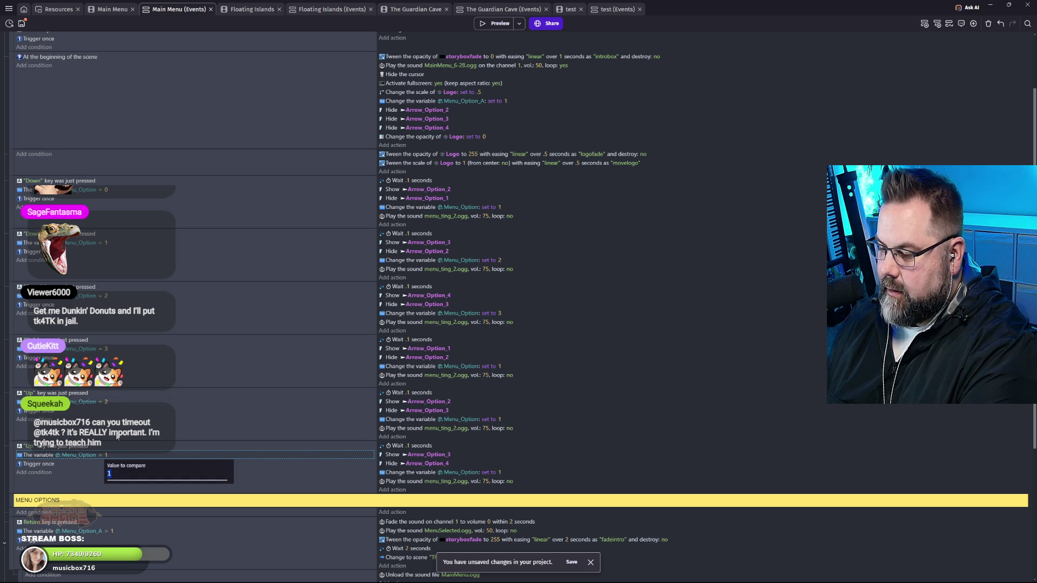
pyautogui.press('Return')
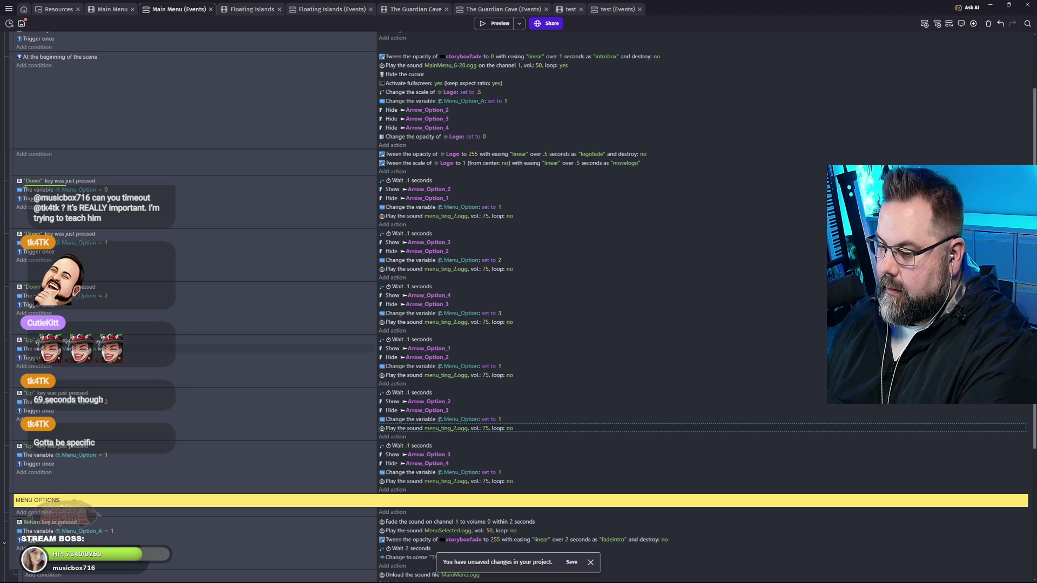
# Set the Up action's Menu_Option value to 2 and launch a game preview.
pyautogui.click(499, 367)
pyautogui.write('2')
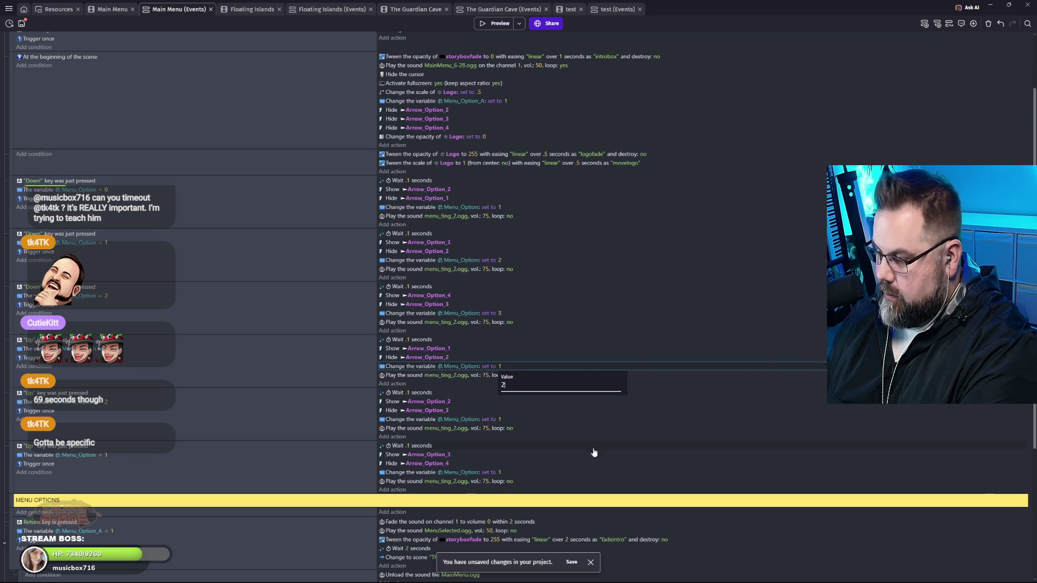
pyautogui.click(616, 478)
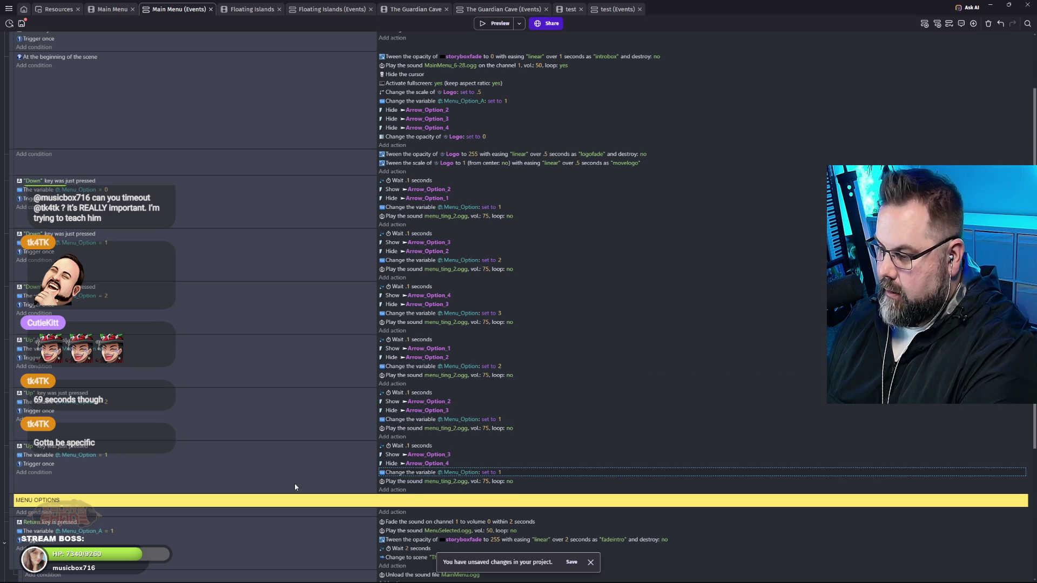
pyautogui.click(494, 24)
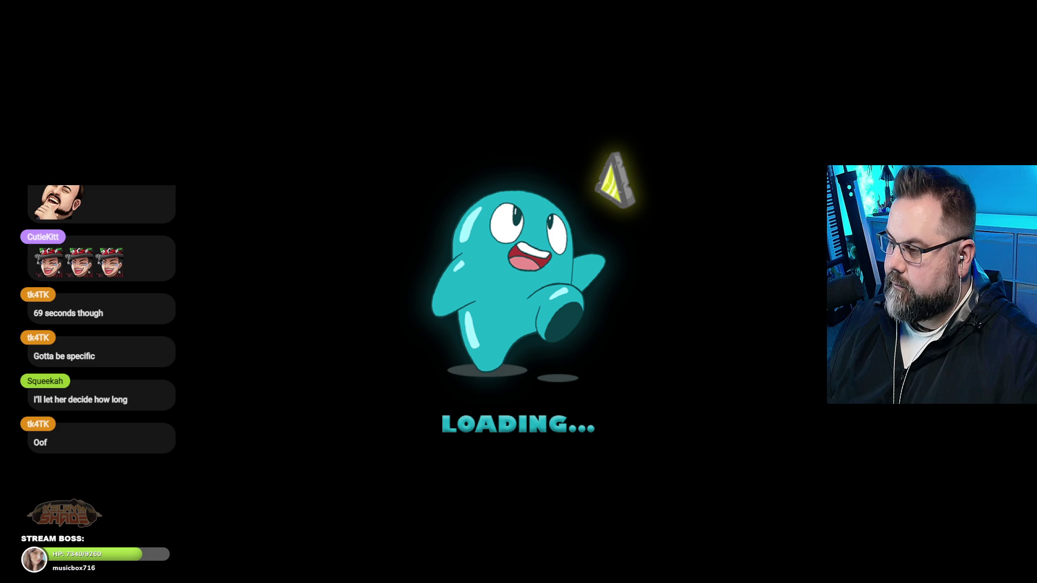
# Move the preview's selection down twice to Exit Game, then leave fullscreen and close the preview.
pyautogui.press('Down')
pyautogui.press('Down')
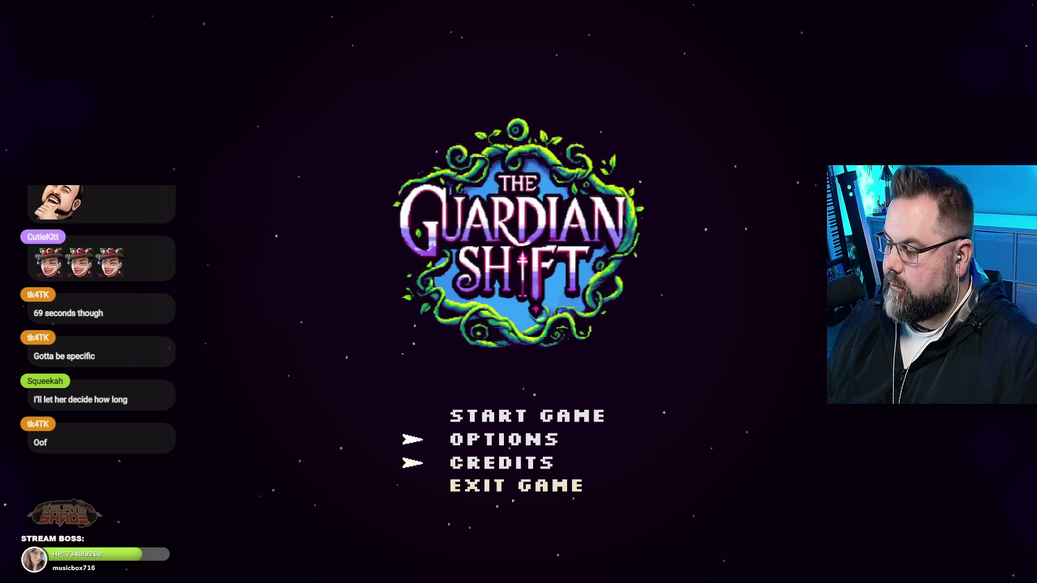
pyautogui.press('Down')
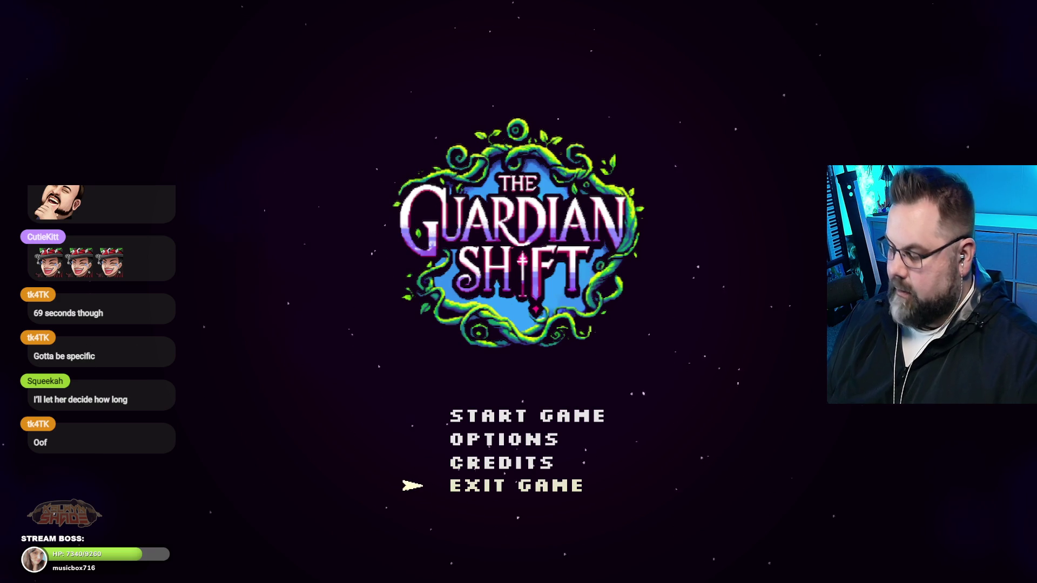
pyautogui.press('Escape')
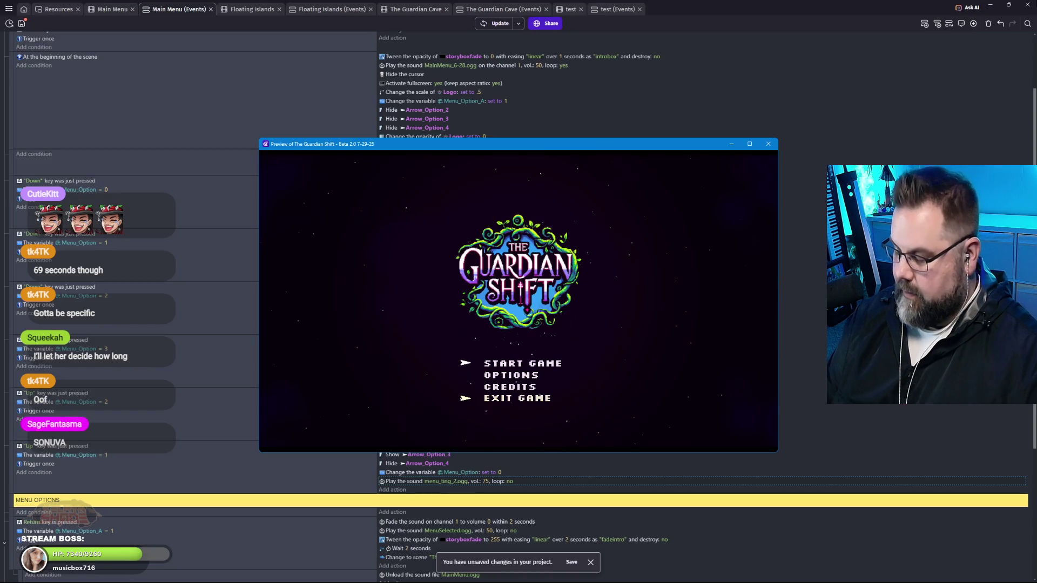
pyautogui.click(768, 143)
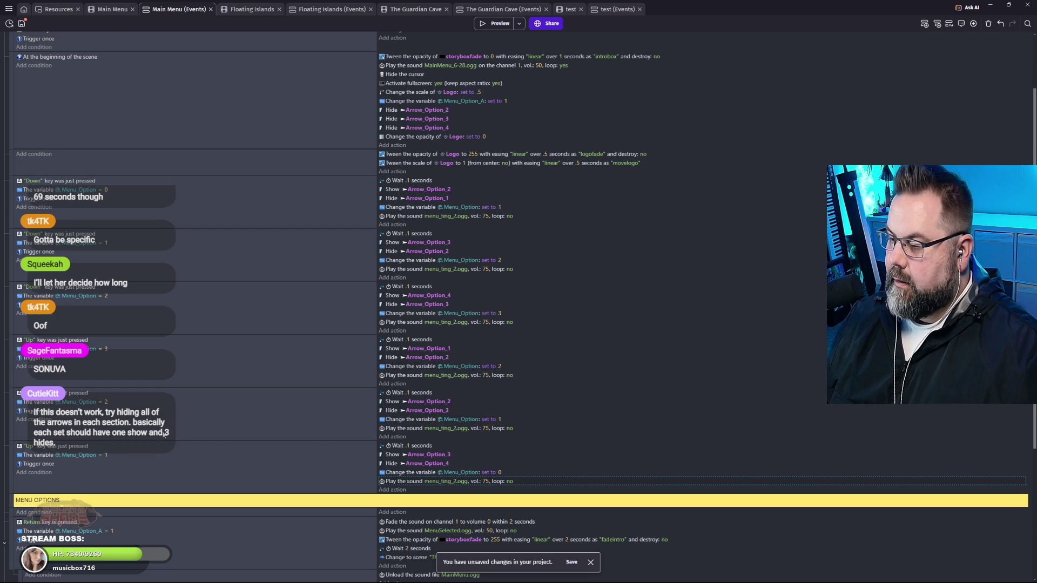
# Set the three Up conditions to compare Menu_Option with 1, 2 and 3.
pyautogui.click(106, 352)
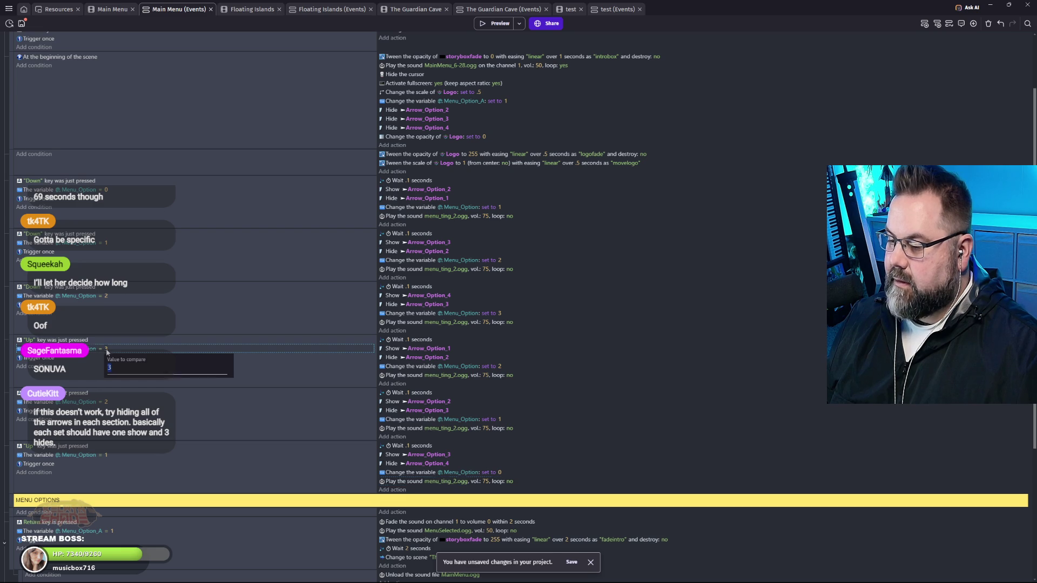
pyautogui.click(106, 403)
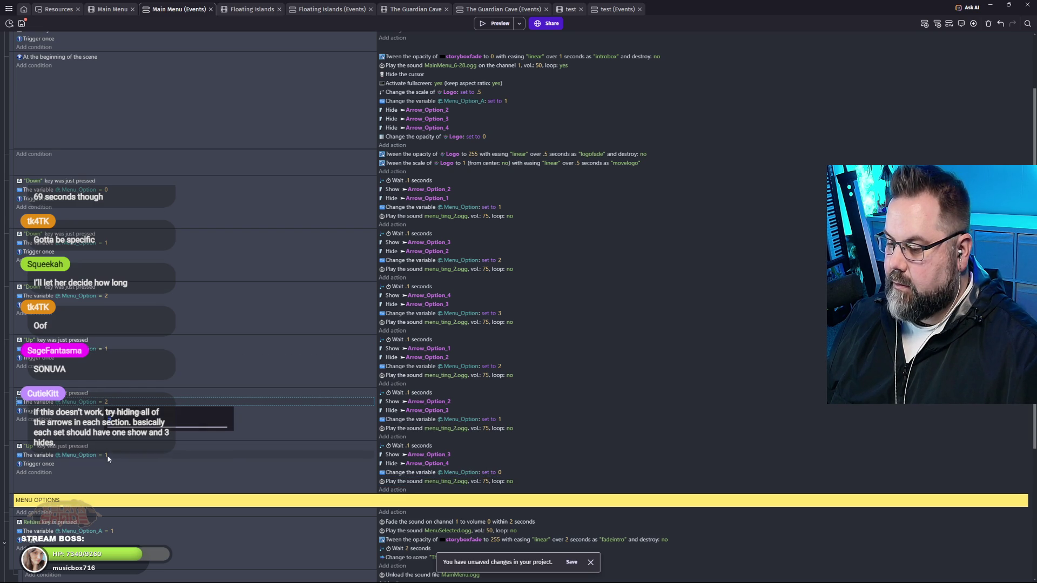
pyautogui.click(107, 455)
pyautogui.click(638, 456)
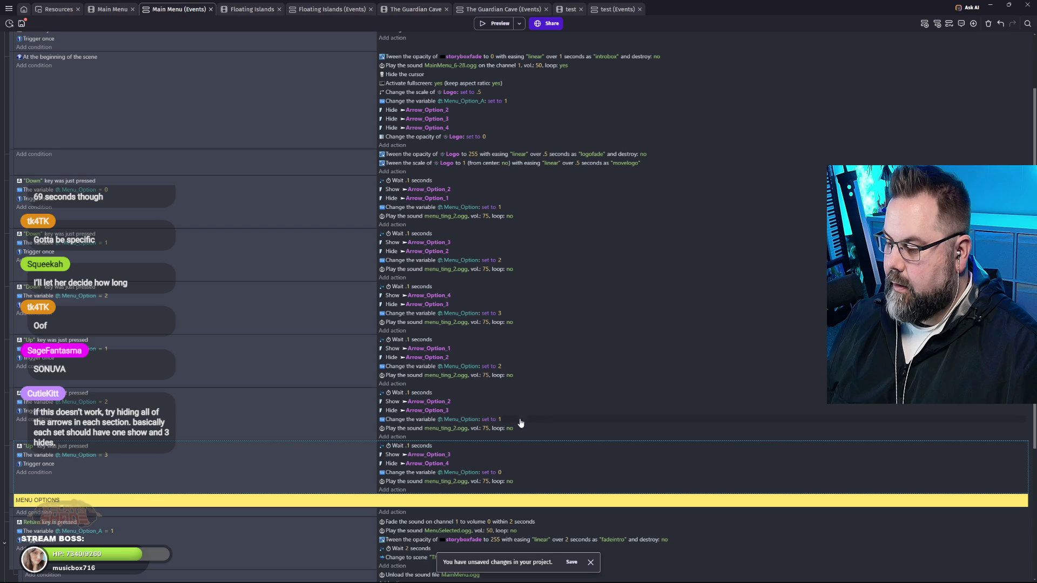
# Make the Up actions set Menu_Option to 0, 1 and 2, then start a preview.
pyautogui.click(500, 367)
pyautogui.write('0')
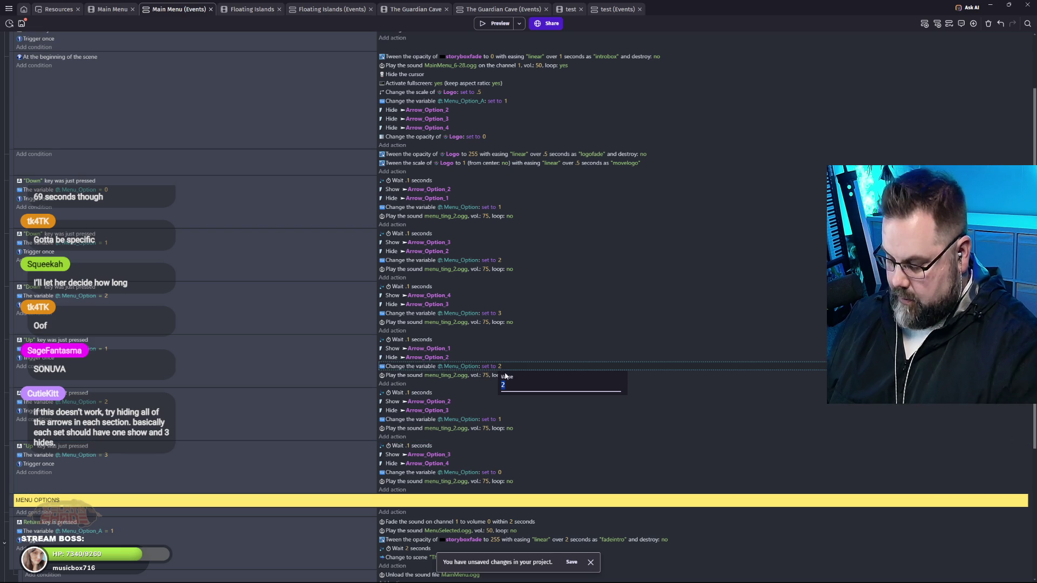
pyautogui.click(499, 424)
pyautogui.click(501, 420)
pyautogui.click(499, 473)
pyautogui.write('2')
pyautogui.click(683, 446)
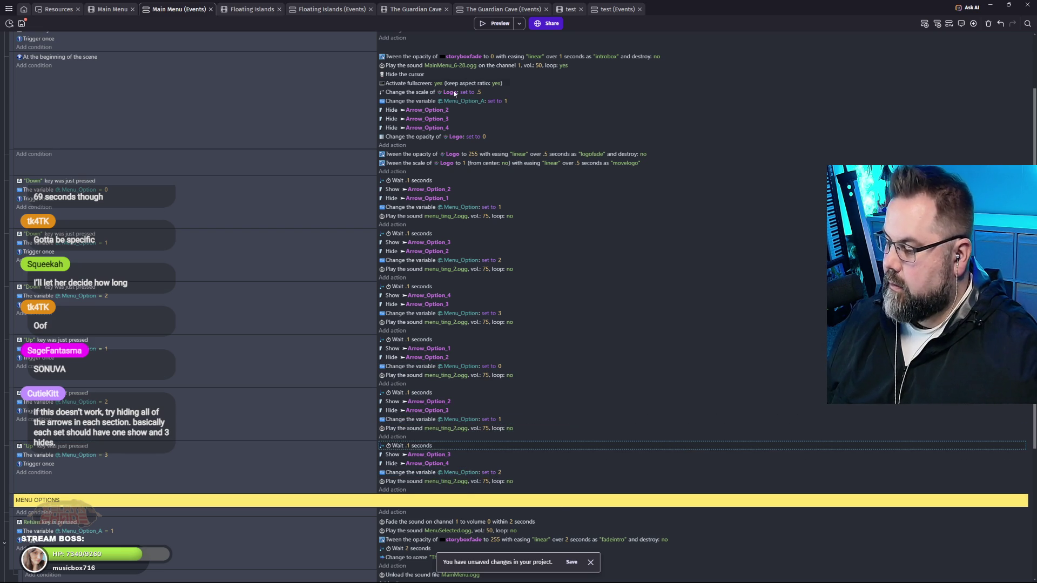
pyautogui.click(494, 23)
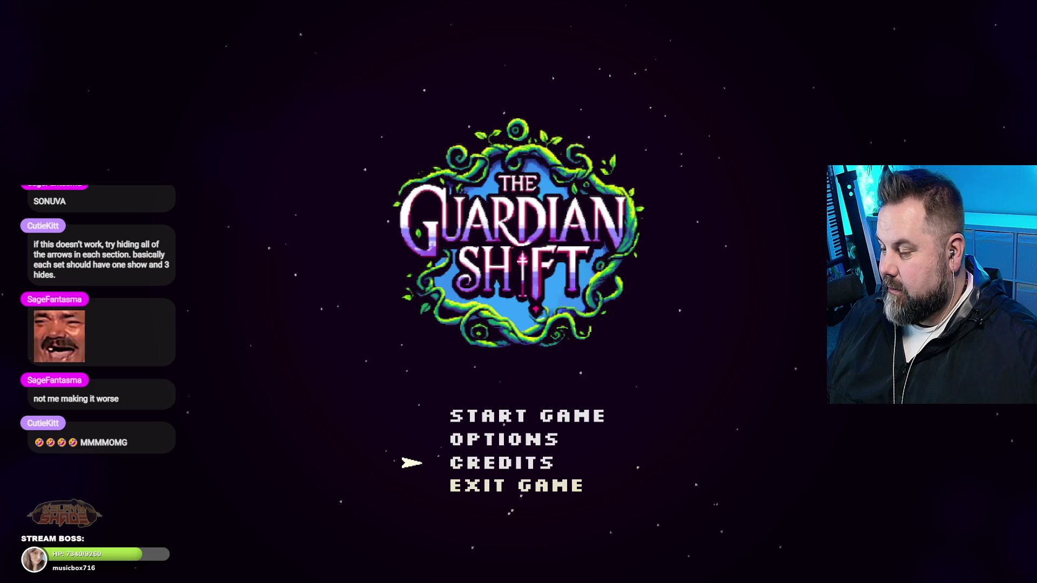
# Move the preview's selection down and back up, then leave fullscreen and close the preview.
pyautogui.press('Down')
pyautogui.press('Down')
pyautogui.press('Down')
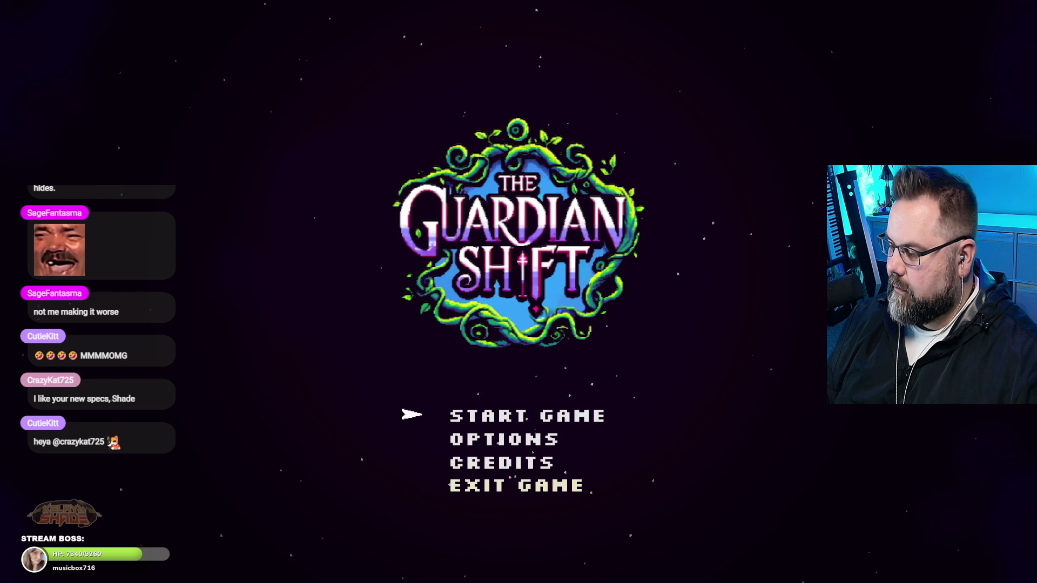
pyautogui.press('Up')
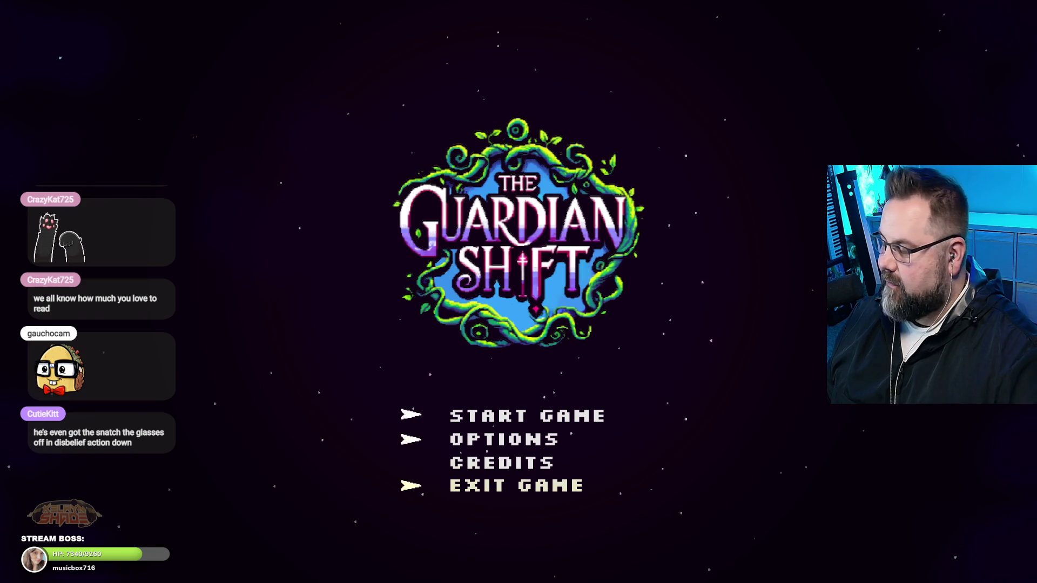
pyautogui.press('Escape')
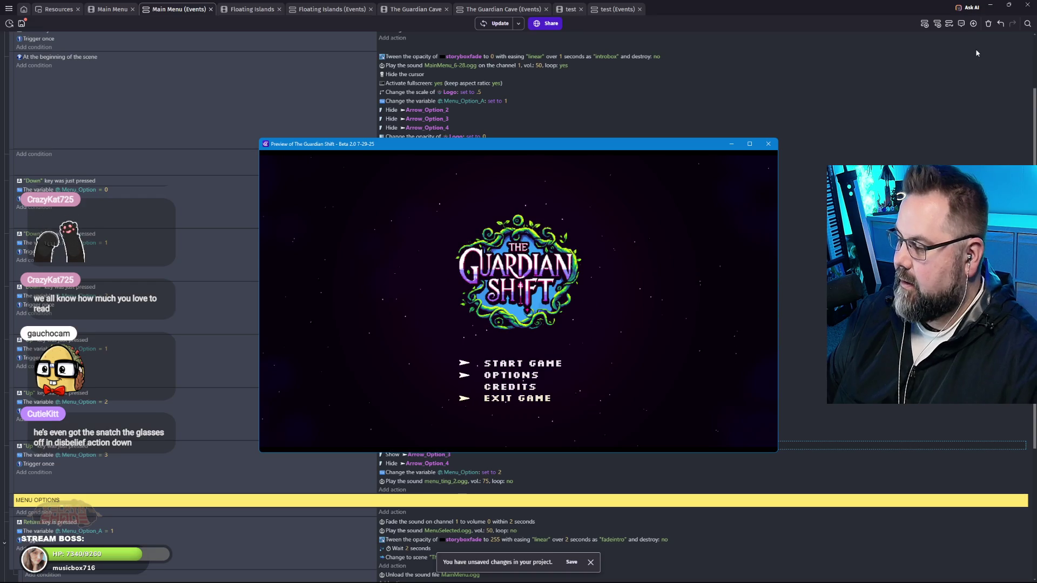
pyautogui.click(768, 144)
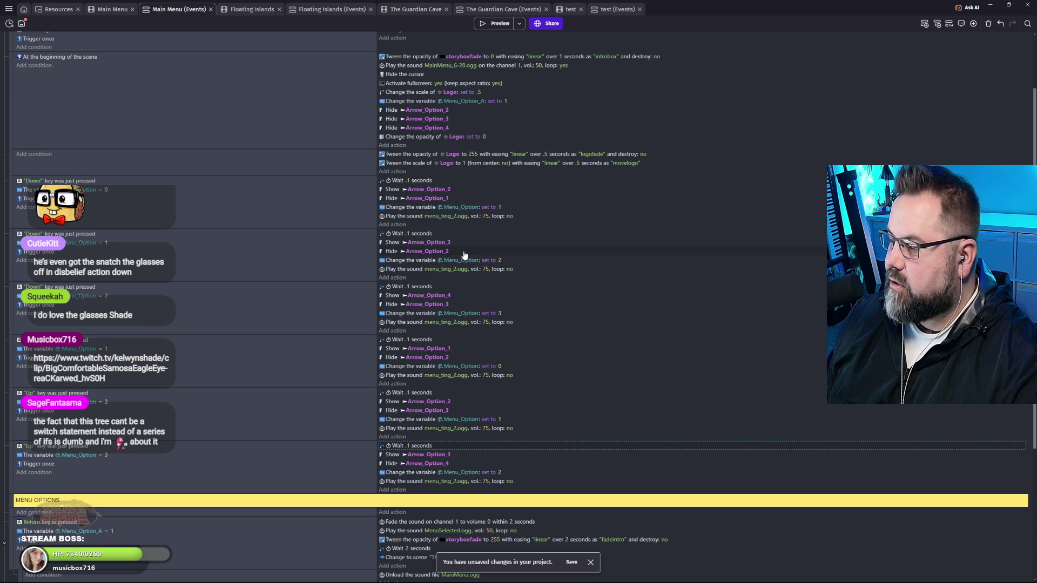
# Add a Hide Arrow_Option_3 action to the first Down event by duplicating Hide Arrow_Option_1.
pyautogui.scroll(1, 468, 203)
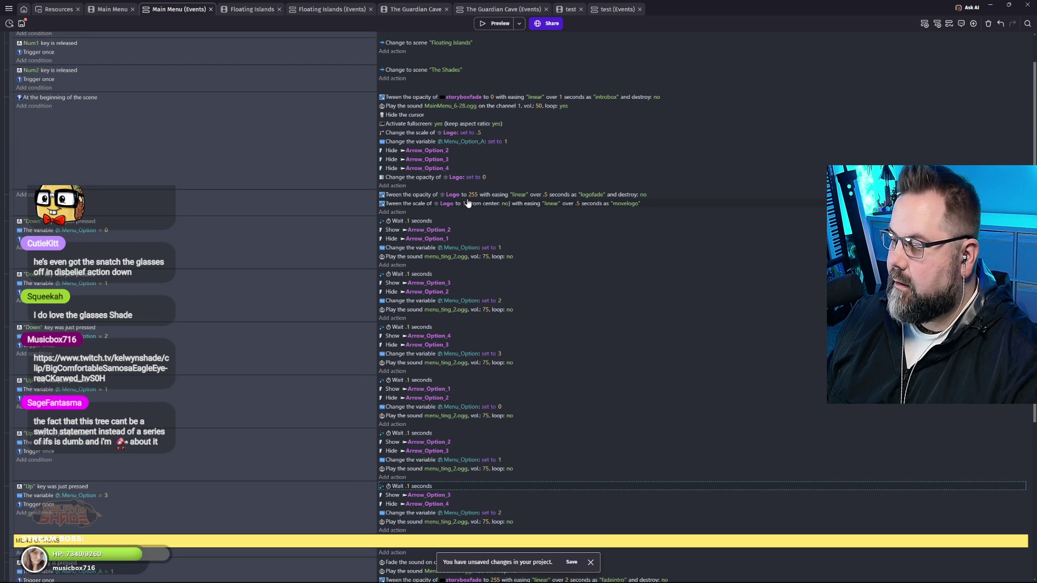
pyautogui.scroll(-2, 468, 203)
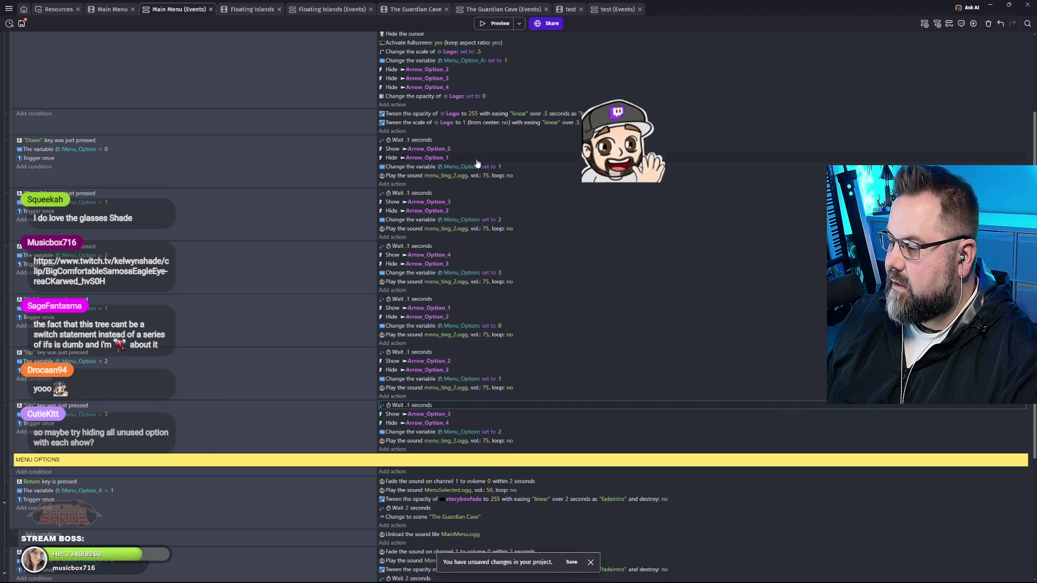
pyautogui.scroll(1, 475, 167)
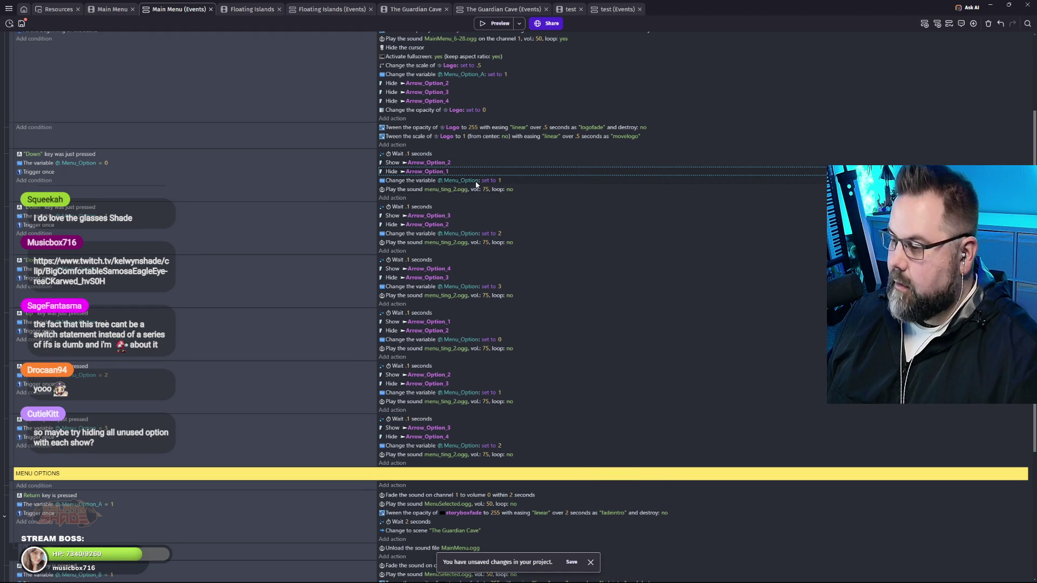
pyautogui.hotkey('ctrl', 'v')
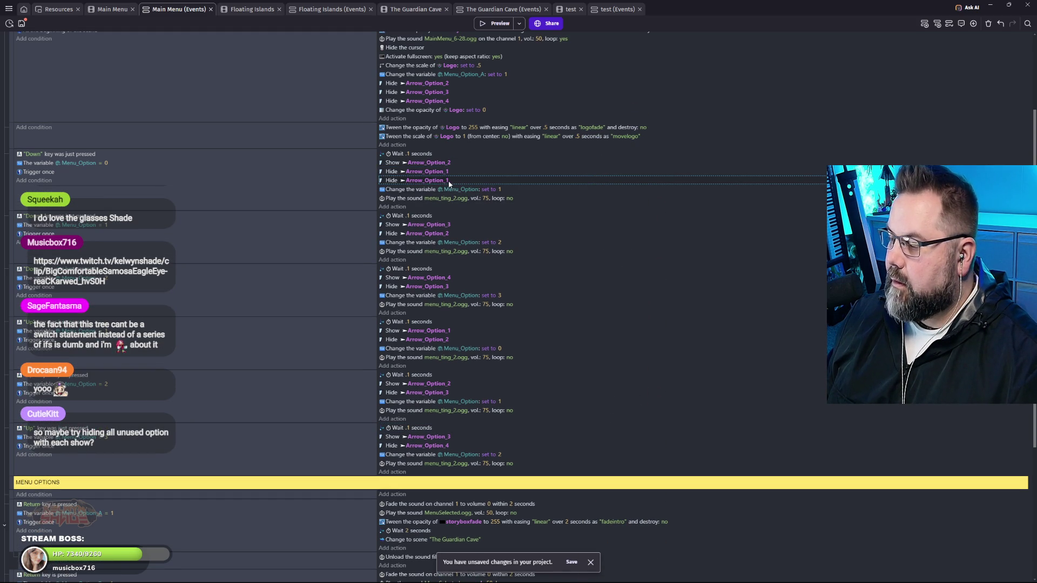
pyautogui.click(443, 181)
pyautogui.press('BackSpace')
pyautogui.write('3')
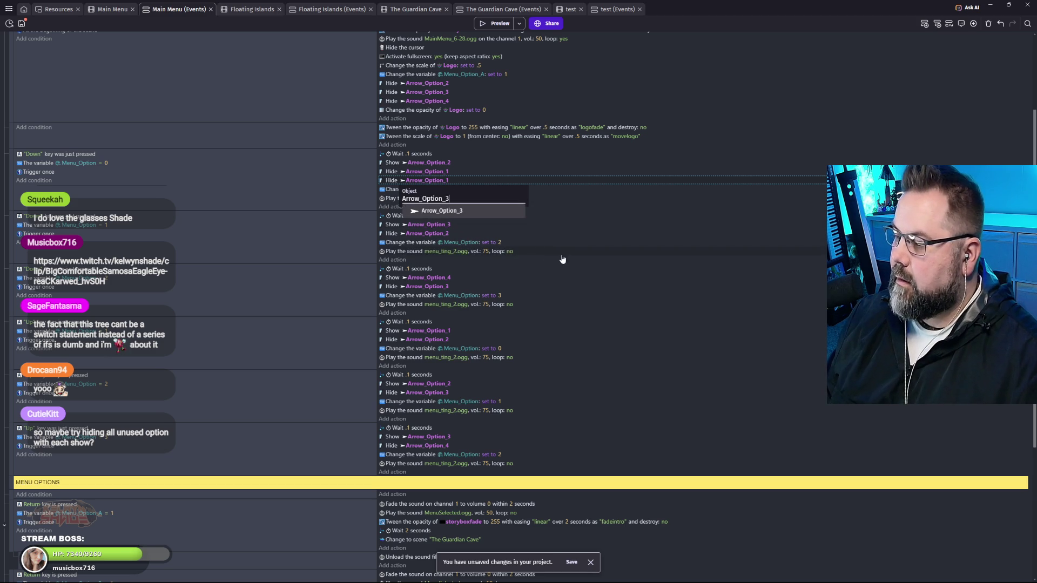
pyautogui.click(565, 255)
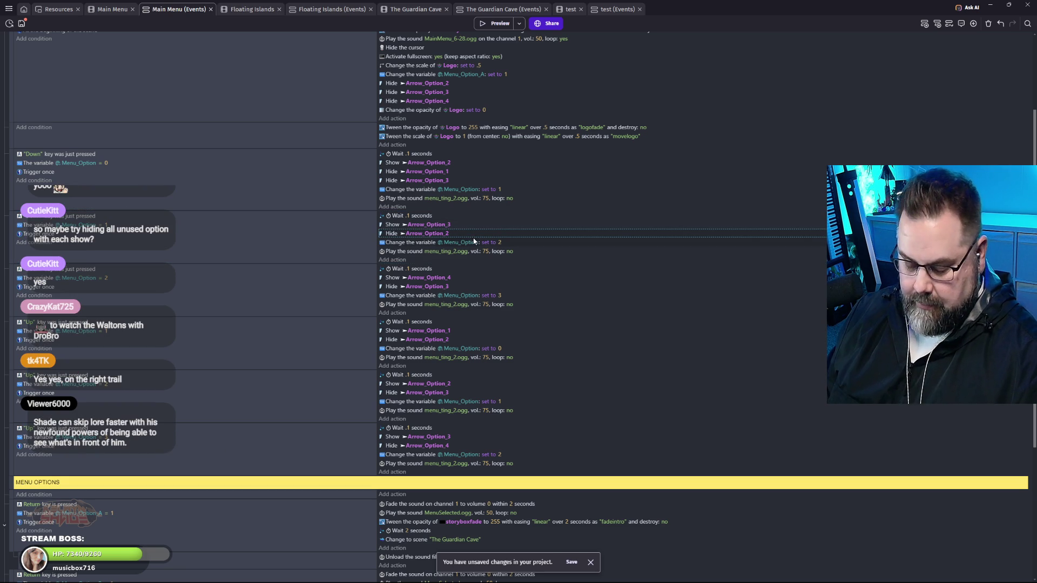
# Add a Hide Arrow_Option_1 action to the second Down event and paste another Hide Arrow_Option_3 copy.
pyautogui.hotkey('ctrl', 'v')
pyautogui.click(446, 242)
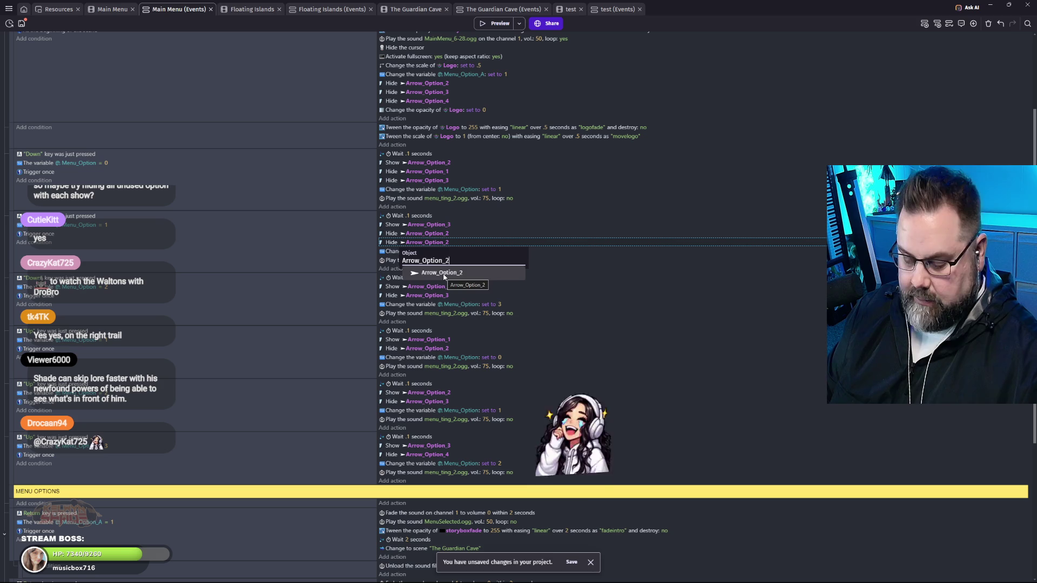
pyautogui.press('BackSpace')
pyautogui.write('1')
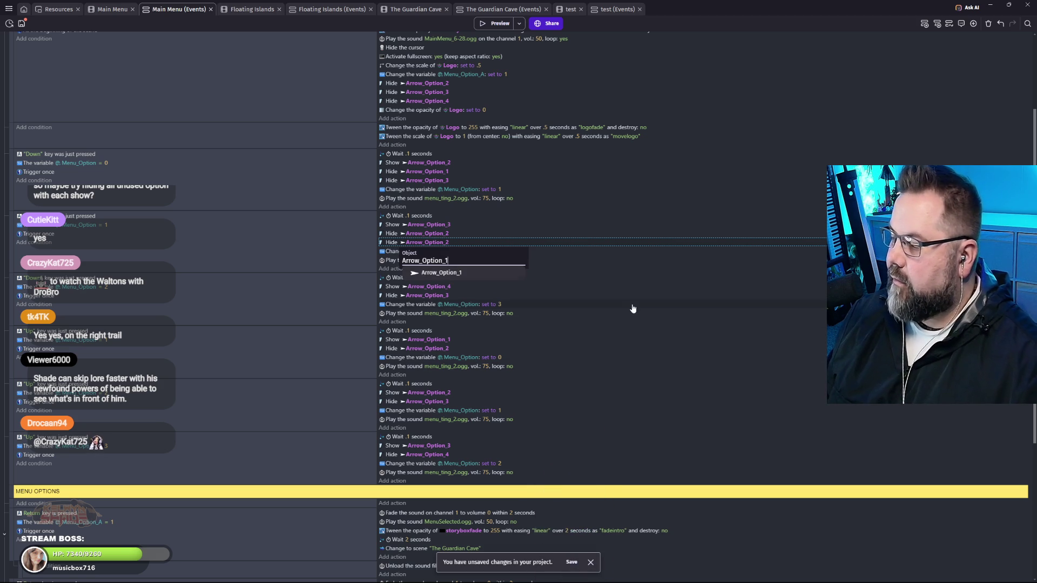
pyautogui.click(633, 310)
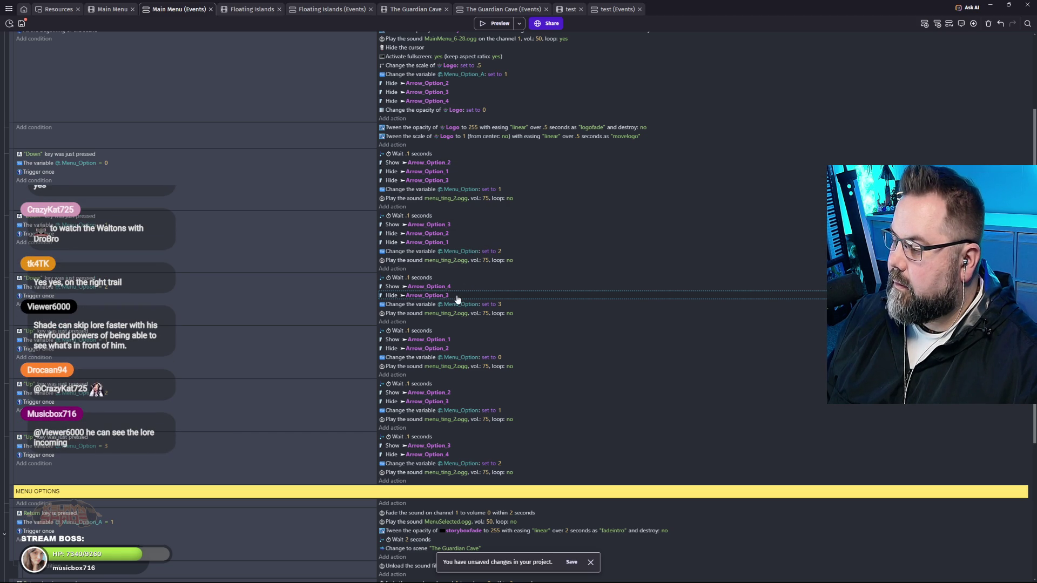
pyautogui.click(463, 184)
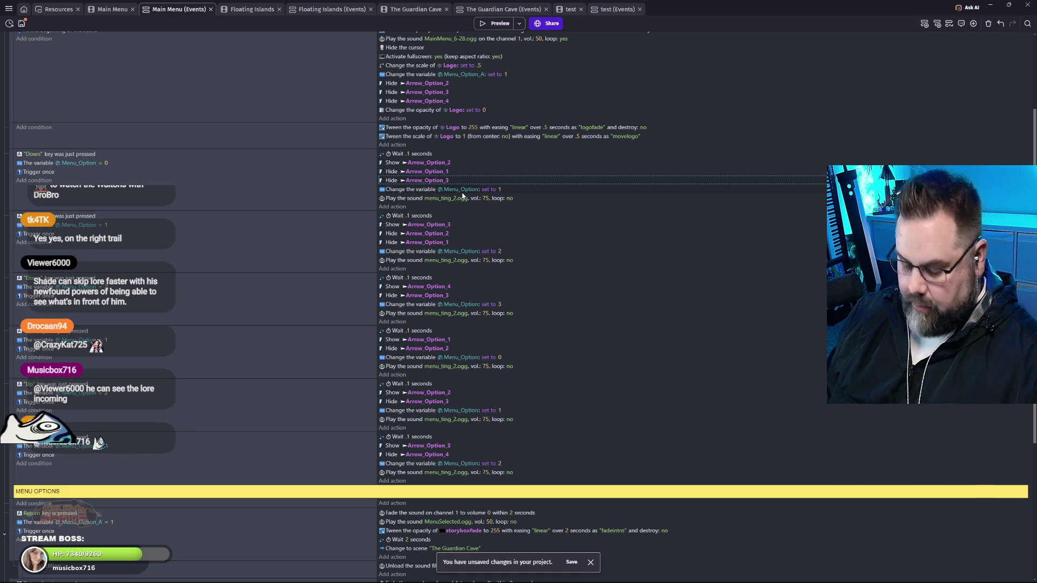
pyautogui.hotkey('ctrl', 'v')
# Retarget the pasted hide action in the first Down event to Arrow_Option_4.
pyautogui.click(443, 190)
pyautogui.write('Arrow_Option_4')
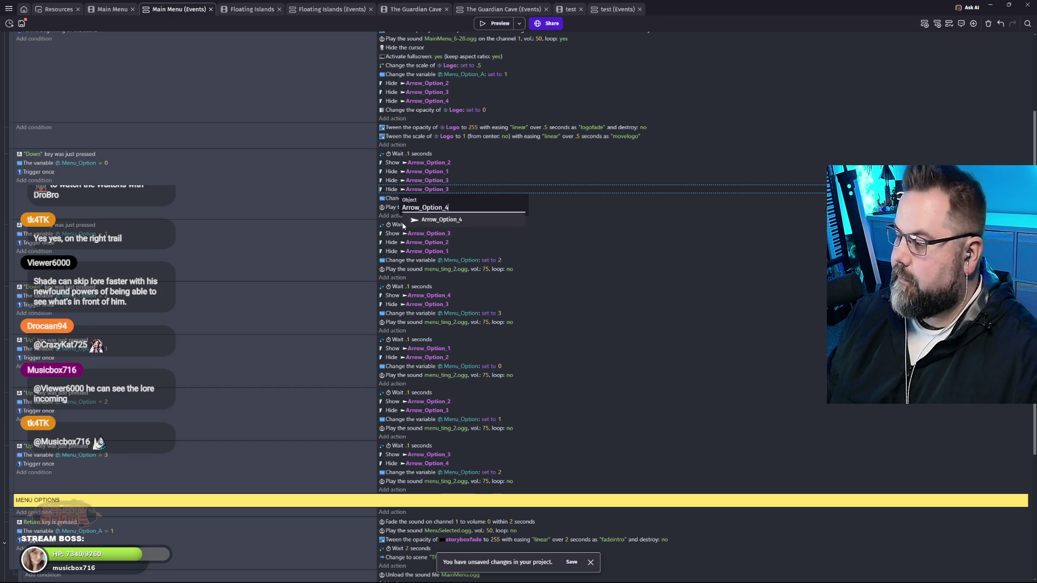
pyautogui.press('Return')
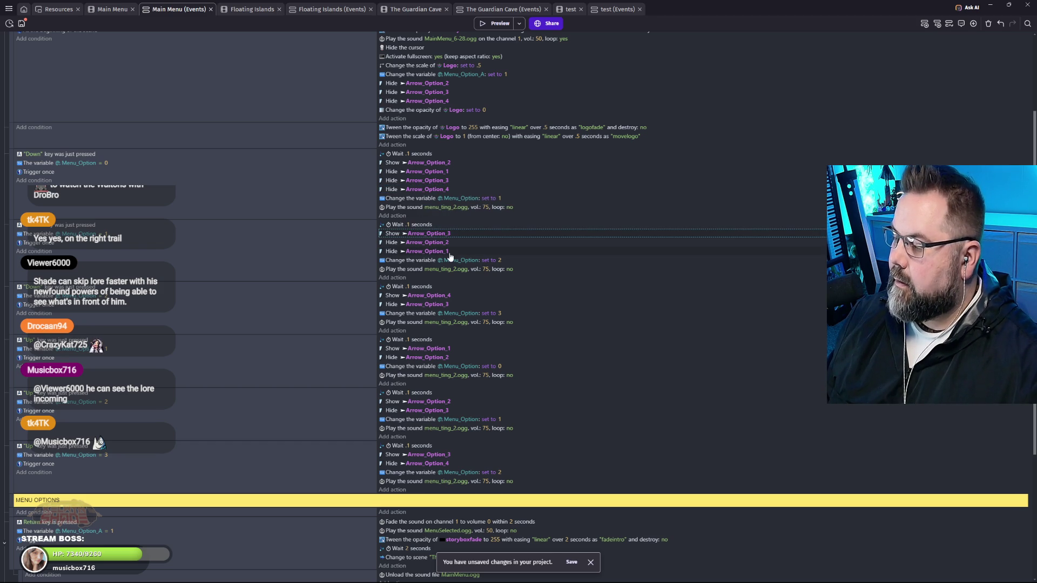
# Duplicate the second Down event's Hide Arrow_Option_1 action and change it to hide Arrow_Option_4.
pyautogui.click(441, 257)
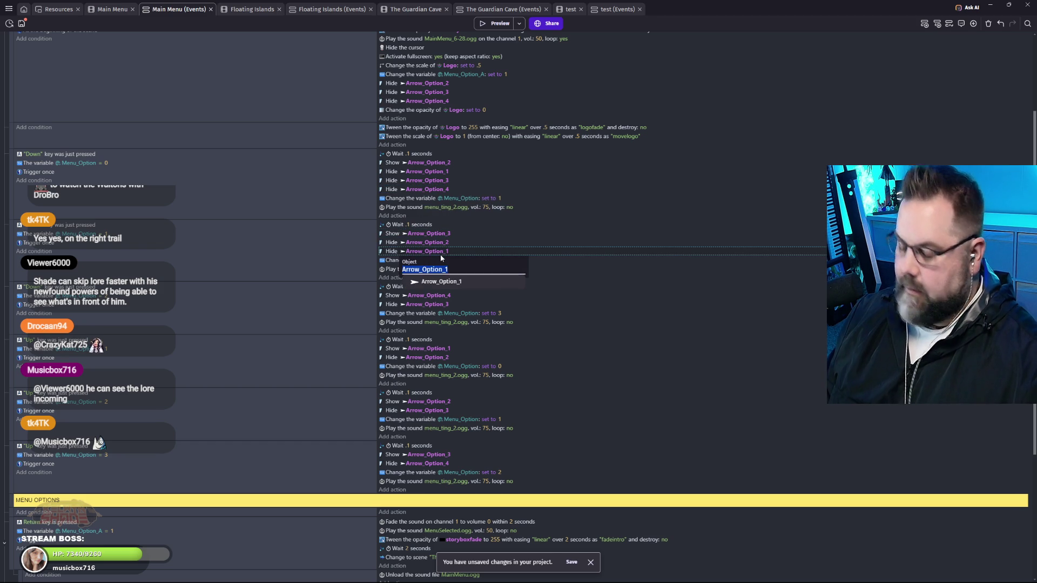
pyautogui.click(470, 250)
pyautogui.hotkey('ctrl', 'v')
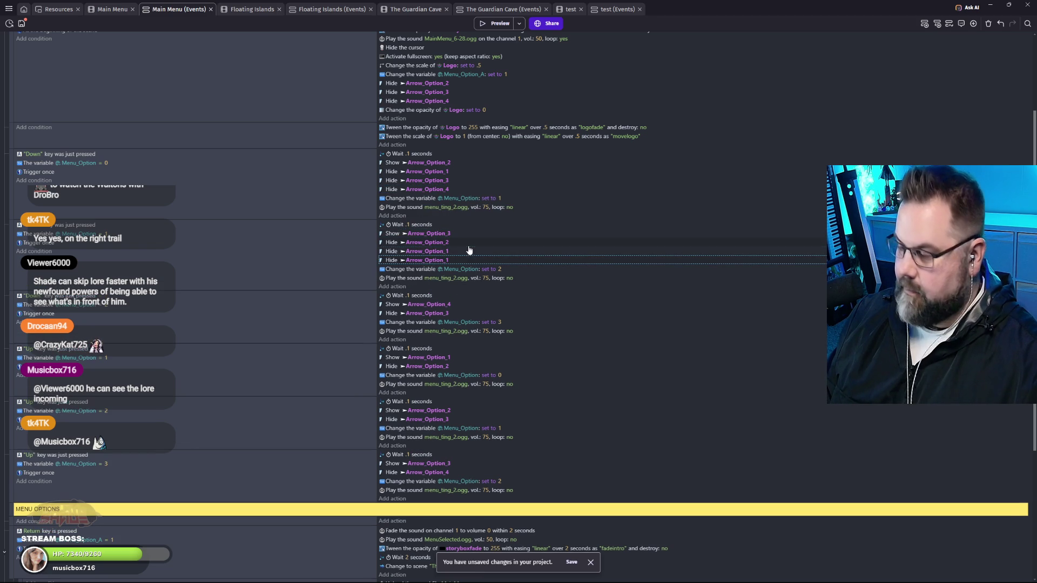
pyautogui.click(450, 261)
pyautogui.press('BackSpace')
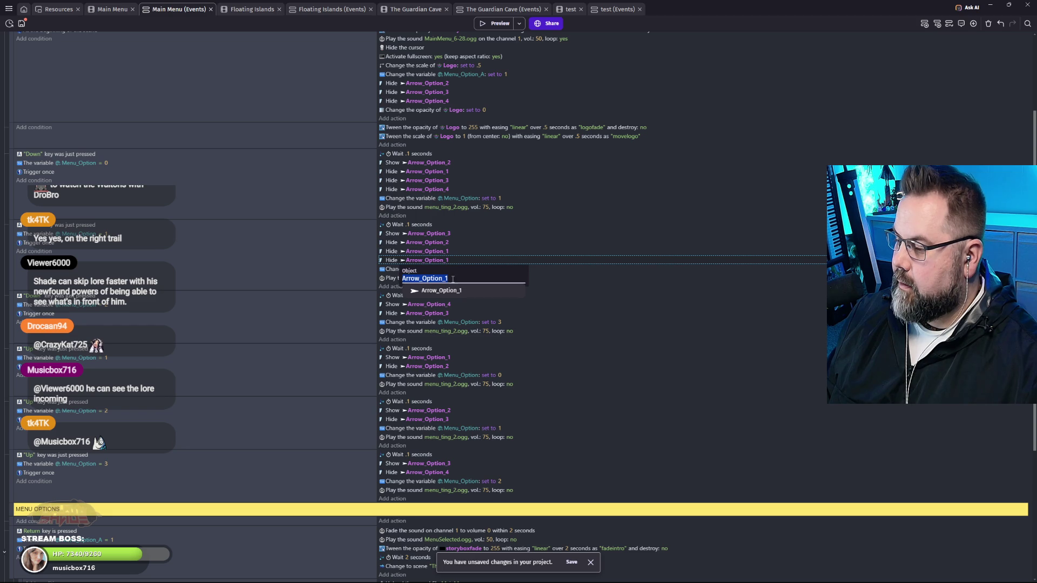
pyautogui.write('4')
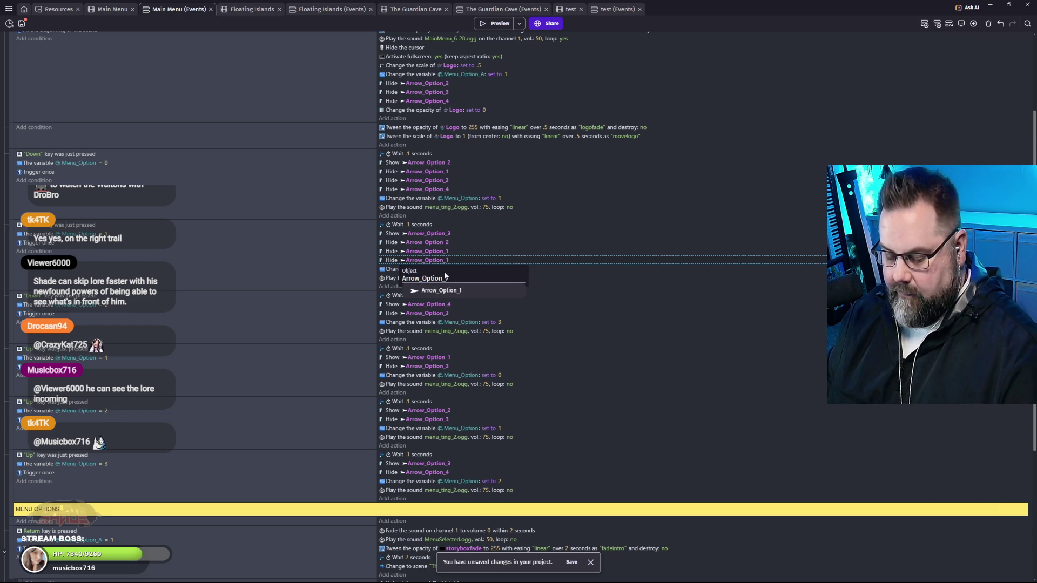
pyautogui.click(593, 328)
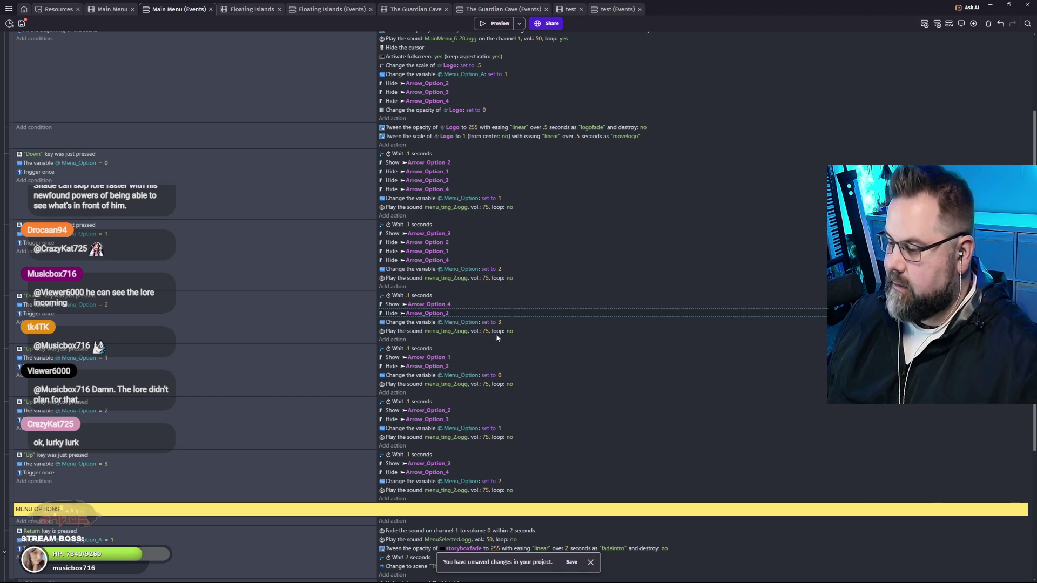
# Add two Hide actions to the third Down event, for Arrow_Option_2 and Arrow_Option_1.
pyautogui.hotkey('ctrl', 'v')
pyautogui.hotkey('ctrl', 'v')
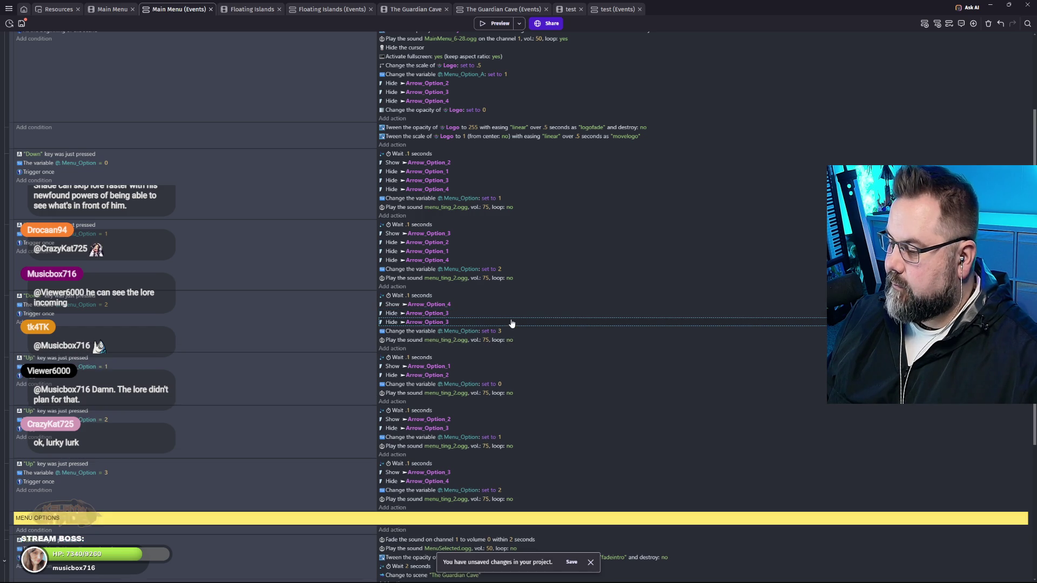
pyautogui.click(447, 322)
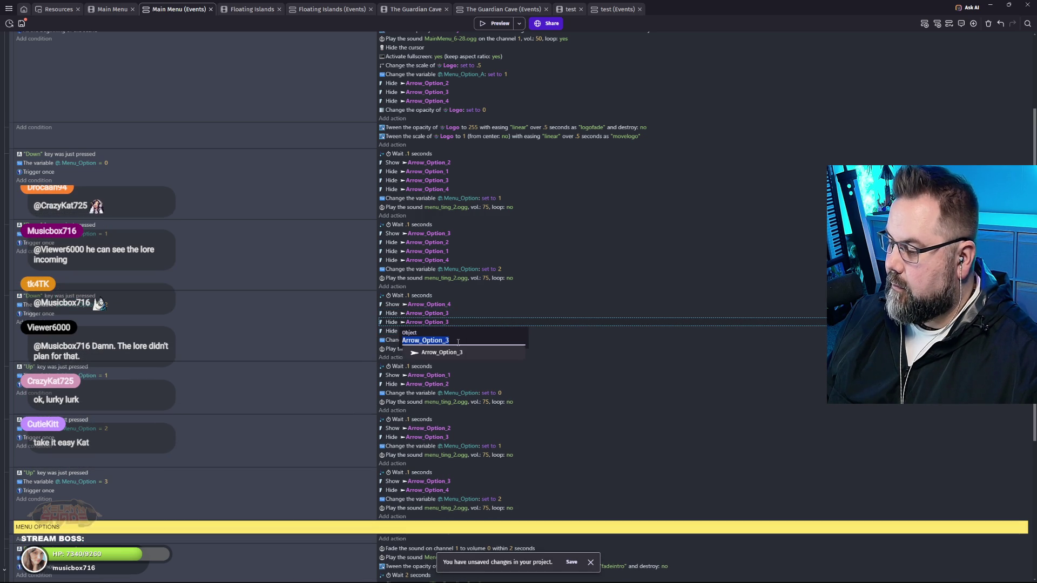
pyautogui.press('BackSpace')
pyautogui.write('2')
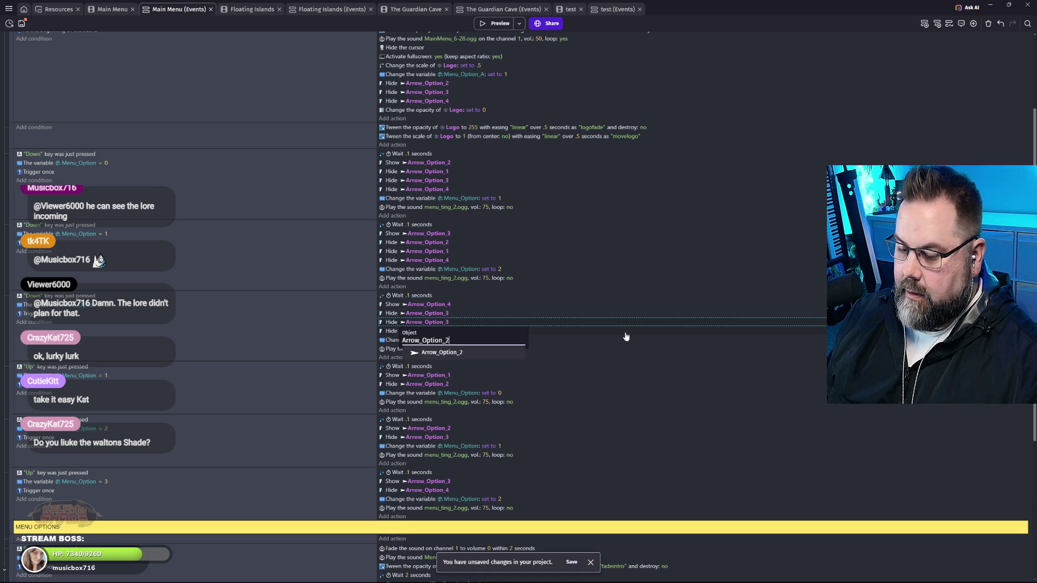
pyautogui.press('Return')
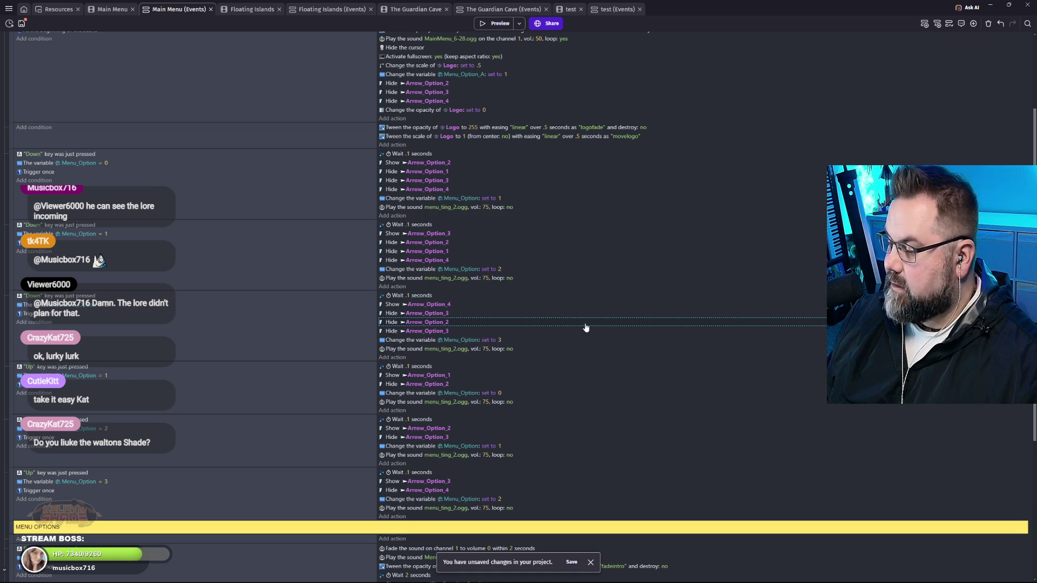
pyautogui.click(448, 331)
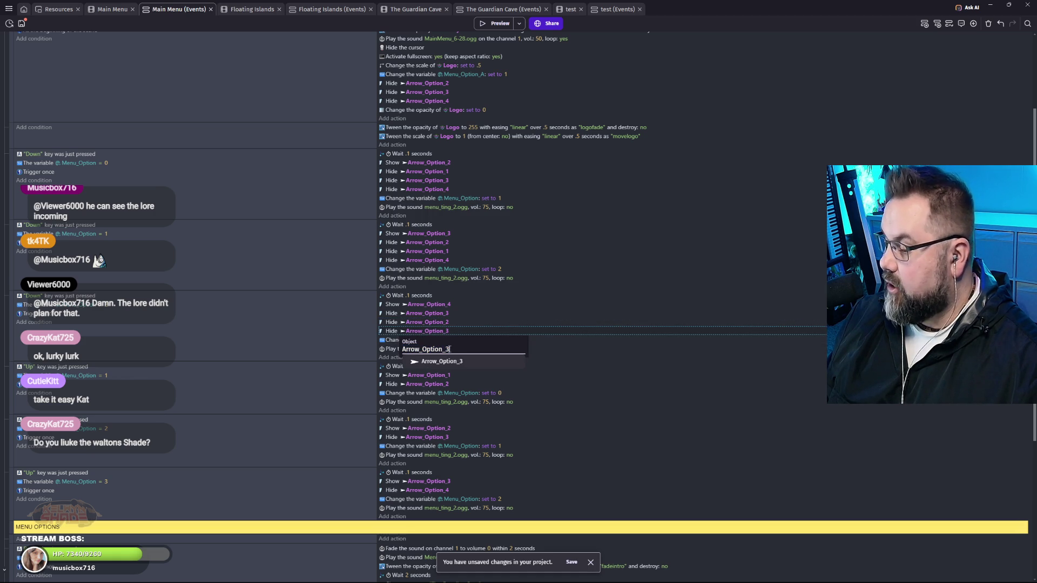
pyautogui.press('BackSpace')
pyautogui.write('1')
pyautogui.press('Return')
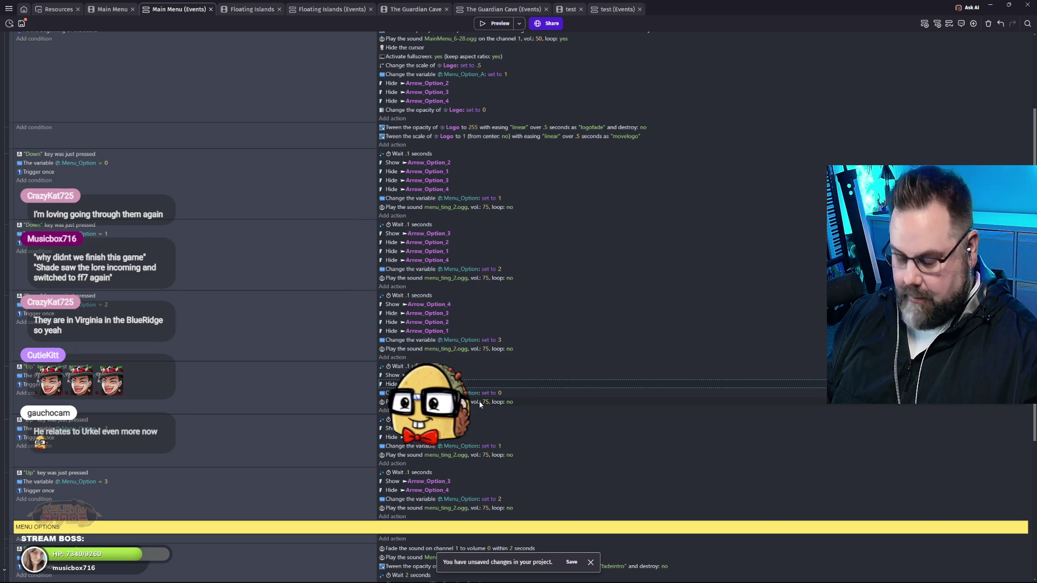
# Make the Show Arrow_Option_1 event also hide Arrow_Option_3 and Arrow_Option_4, then paste two Hide Arrow_Option_3 copies below.
pyautogui.hotkey('ctrl', 'v')
pyautogui.hotkey('ctrl', 'v')
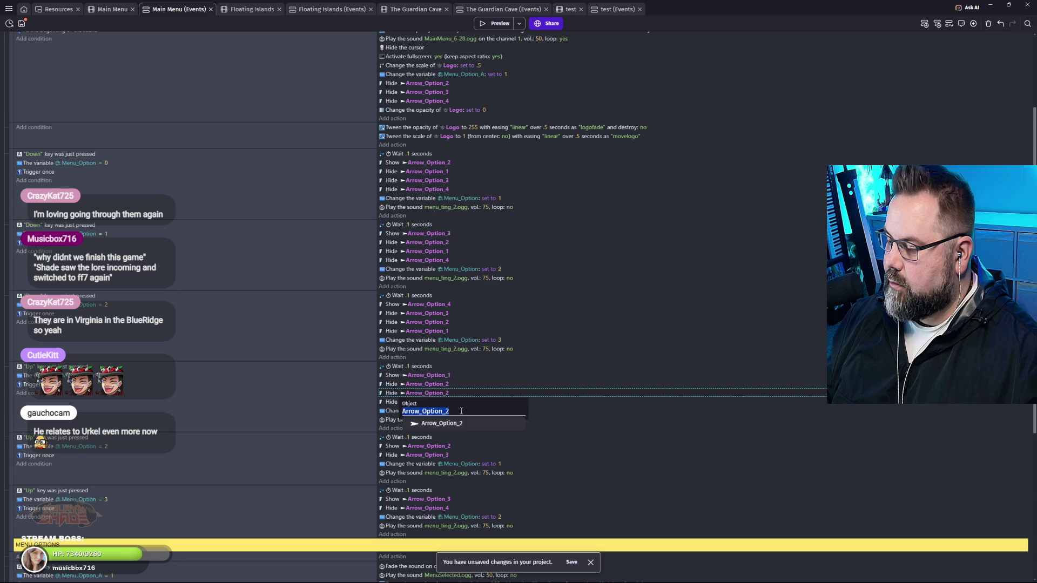
pyautogui.click(447, 395)
pyautogui.press('BackSpace')
pyautogui.write('3')
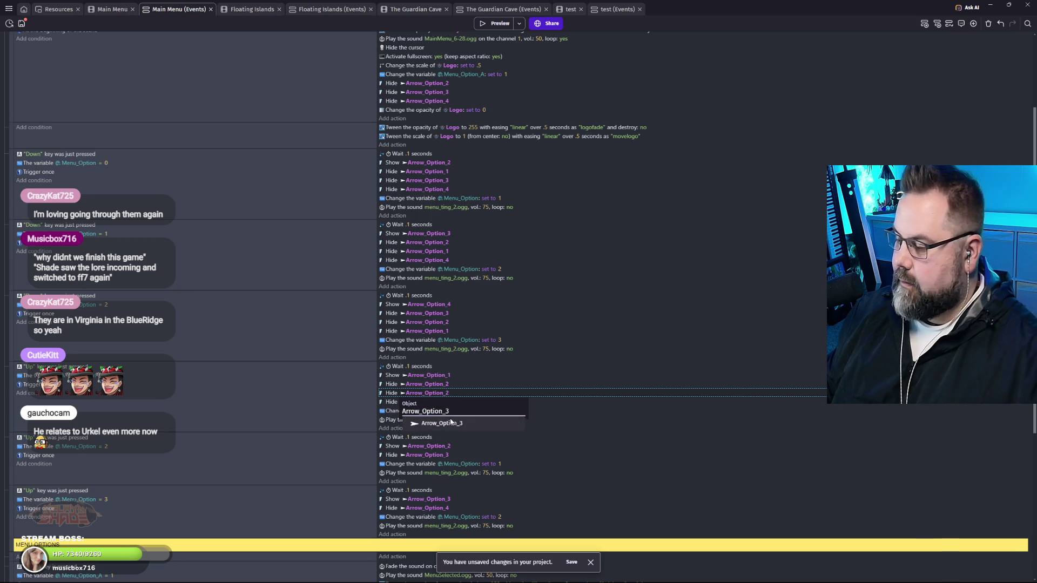
pyautogui.press('Return')
pyautogui.click(450, 404)
pyautogui.press('End')
pyautogui.press('BackSpace')
pyautogui.write('4')
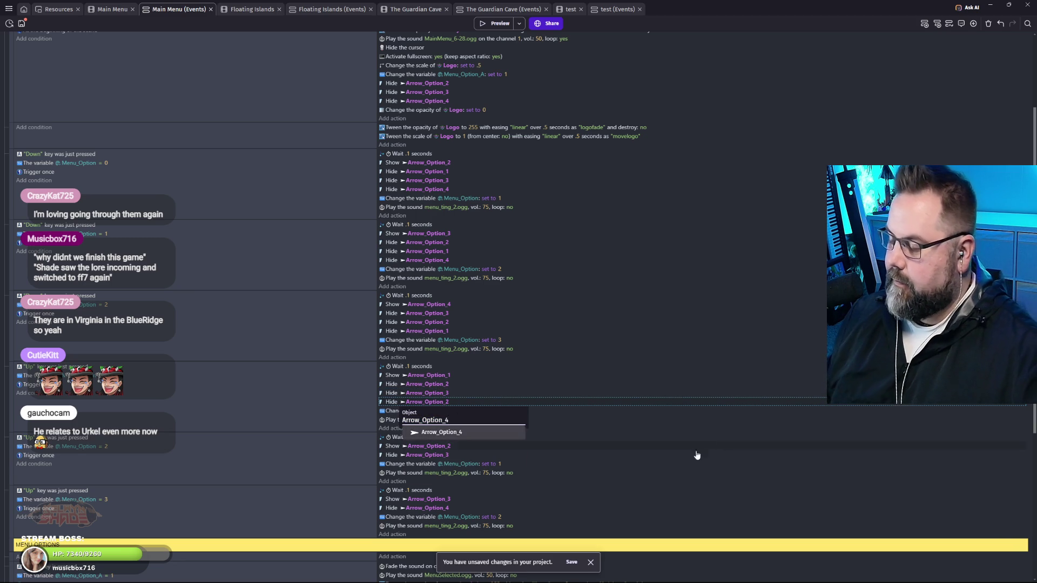
pyautogui.click(695, 455)
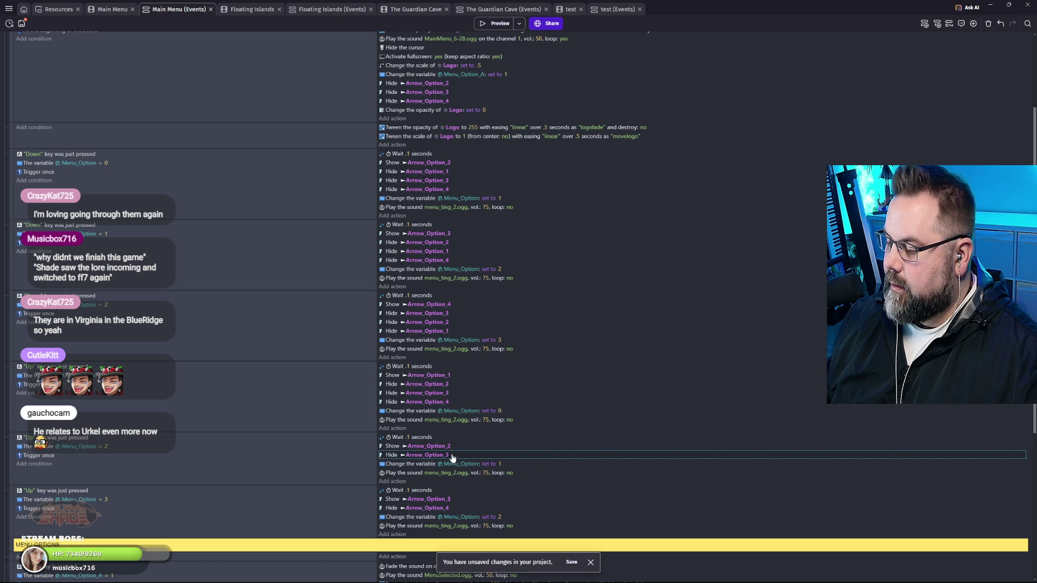
pyautogui.hotkey('ctrl', 'v')
pyautogui.hotkey('ctrl', 'v')
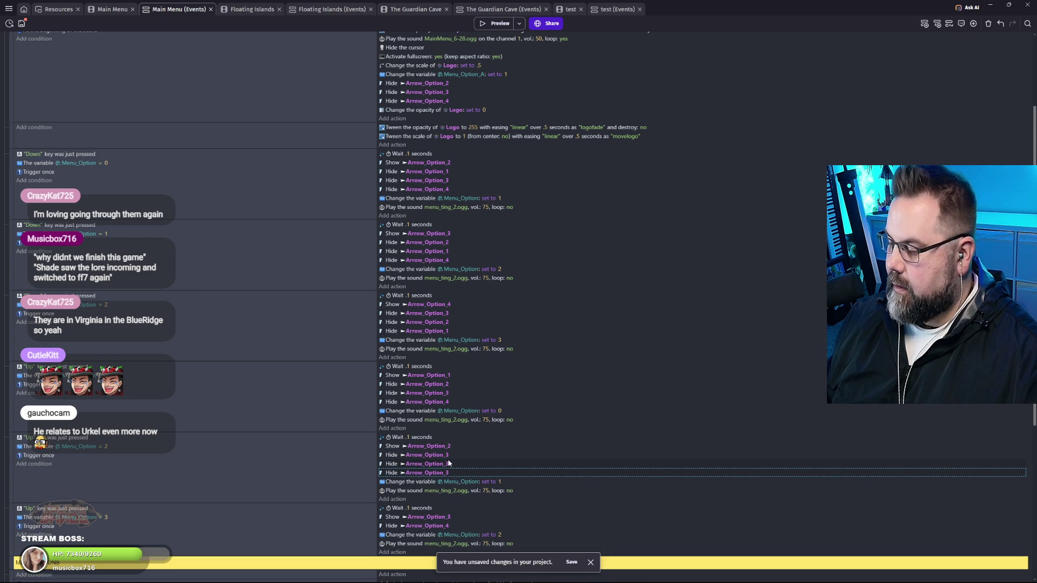
# Retarget the two pasted Hide actions in the Show Arrow_Option_2 event to Arrow_Option_1 and Arrow_Option_4.
pyautogui.click(446, 466)
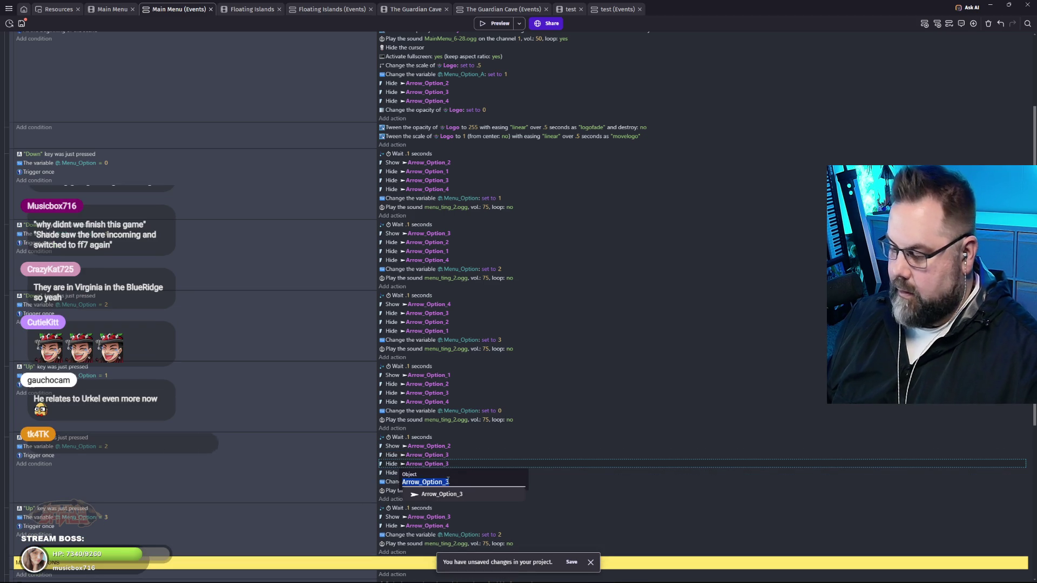
pyautogui.click(452, 483)
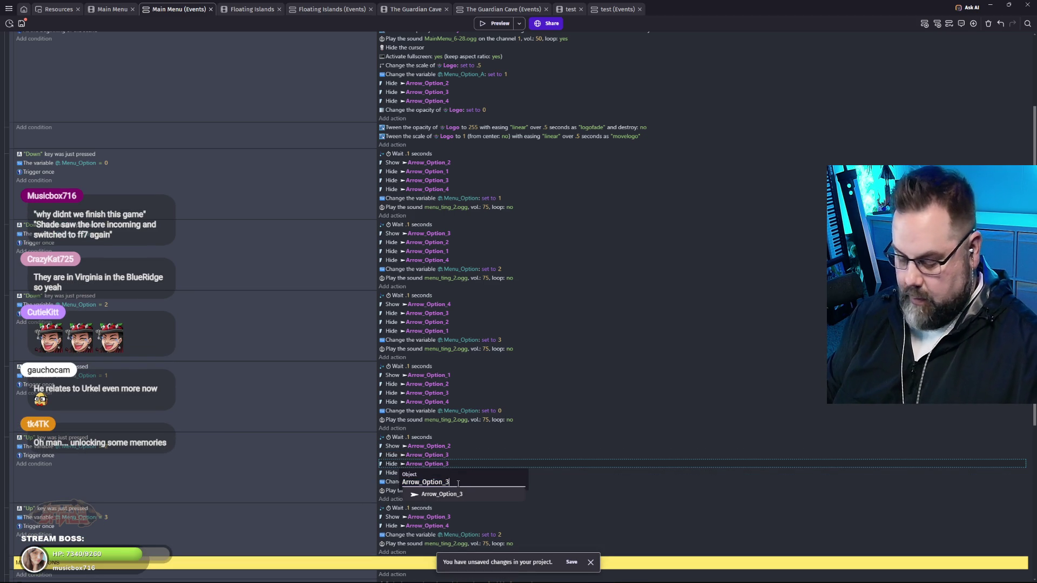
pyautogui.press('BackSpace')
pyautogui.write('1')
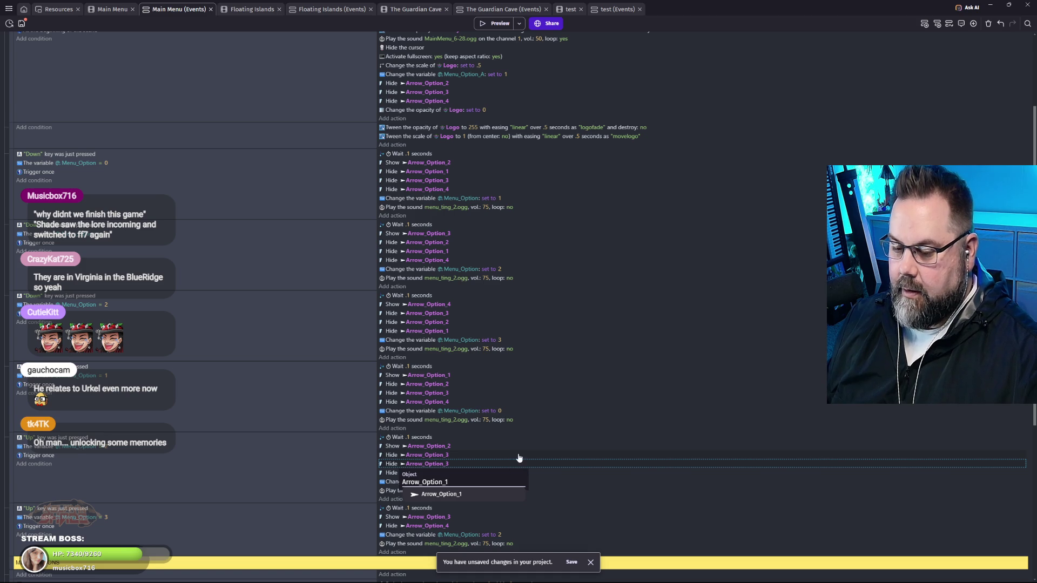
pyautogui.click(563, 470)
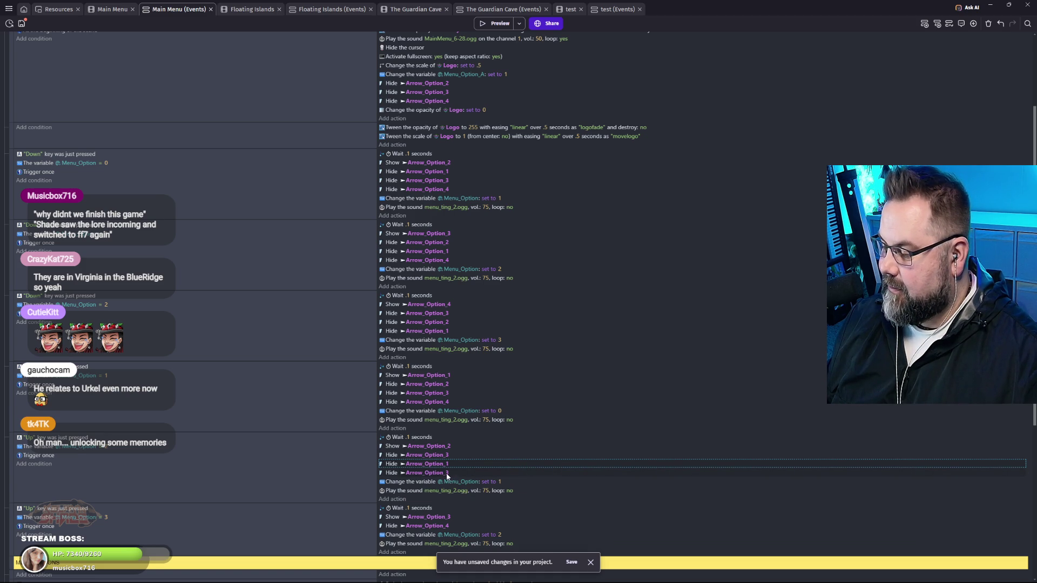
pyautogui.click(446, 476)
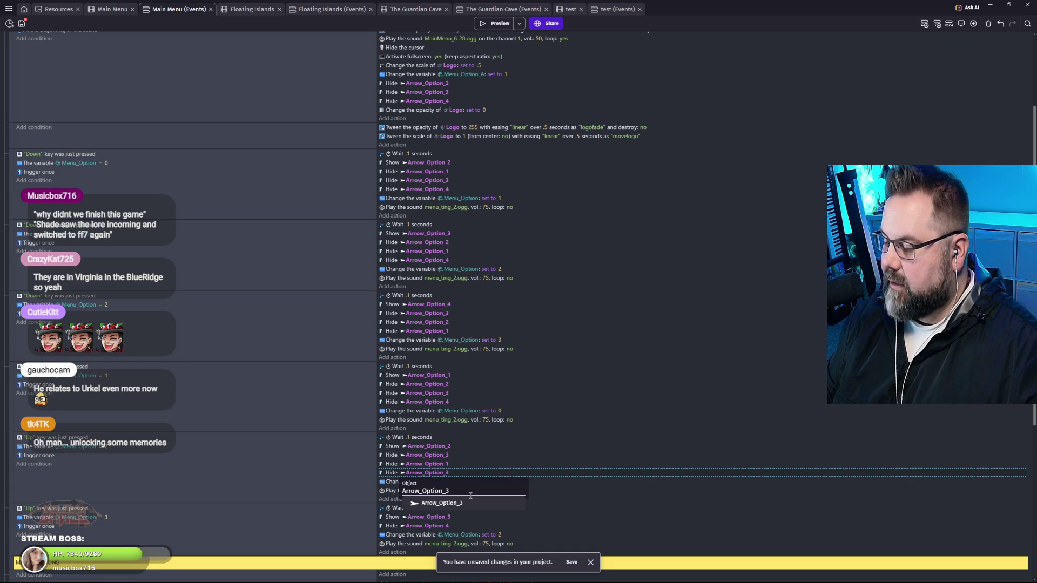
pyautogui.press('BackSpace')
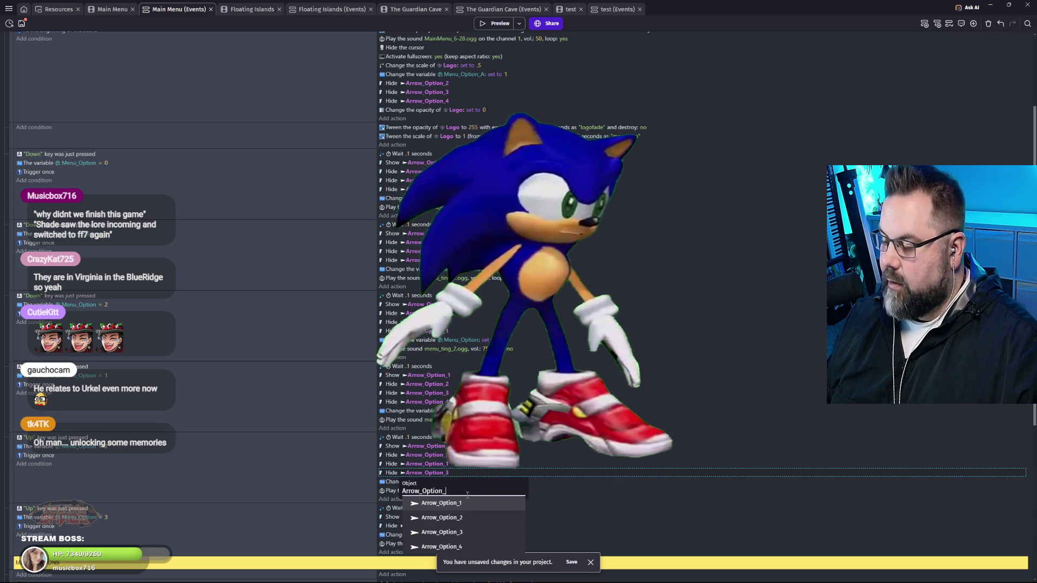
pyautogui.write('4')
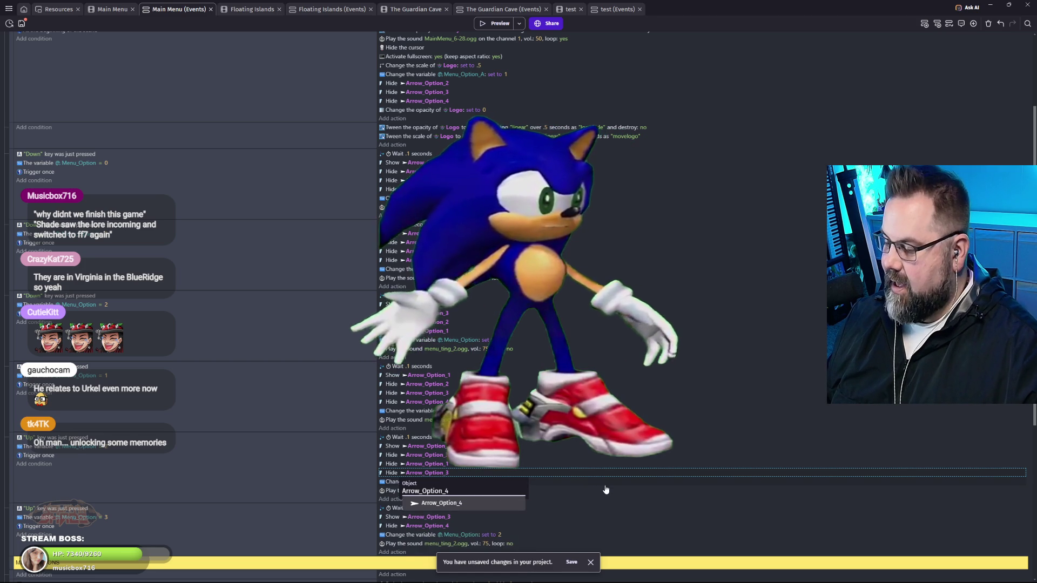
pyautogui.click(546, 484)
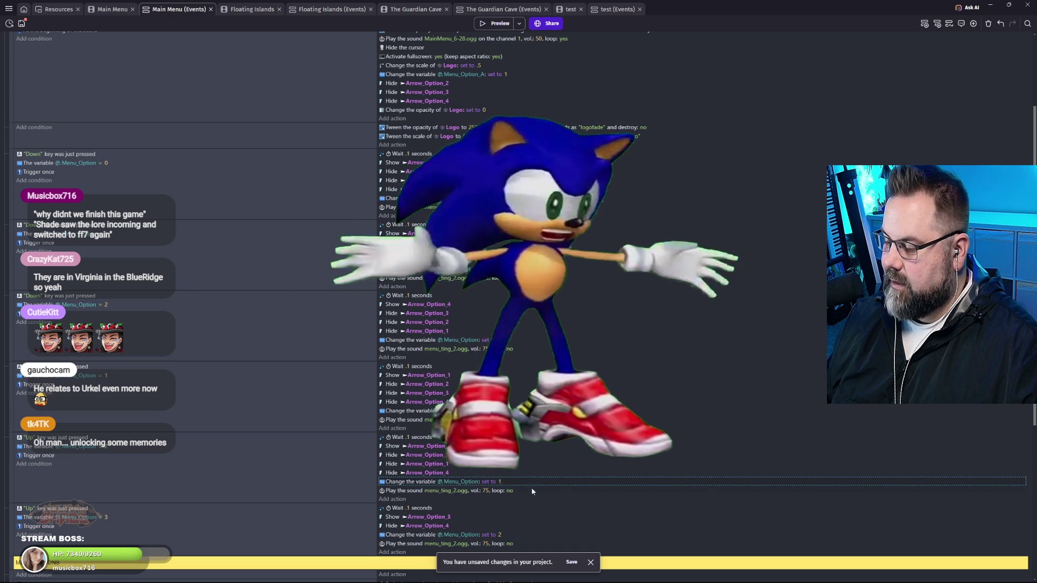
pyautogui.scroll(-3, 544, 486)
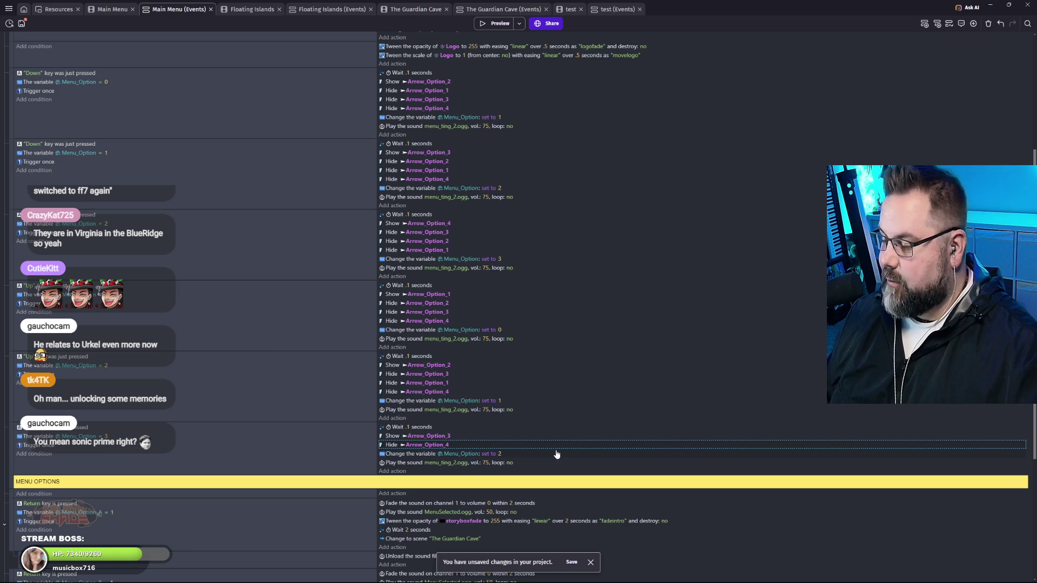
# Paste two Hide Arrow_Option_4 copies into the Show Arrow_Option_3 event and retarget one to Arrow_Option_2.
pyautogui.hotkey('ctrl', 'v')
pyautogui.hotkey('ctrl', 'v')
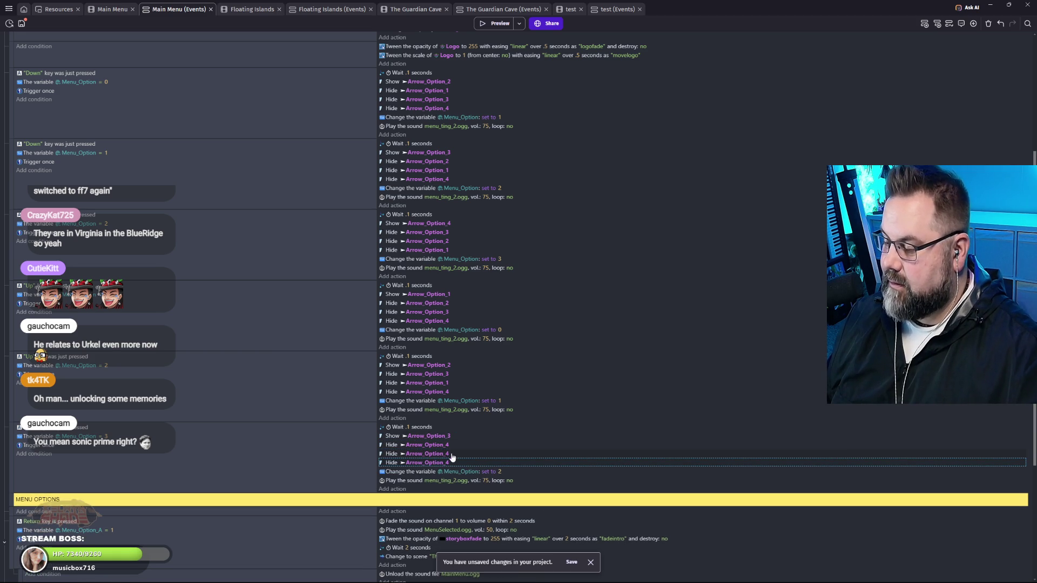
pyautogui.click(447, 455)
pyautogui.click(463, 471)
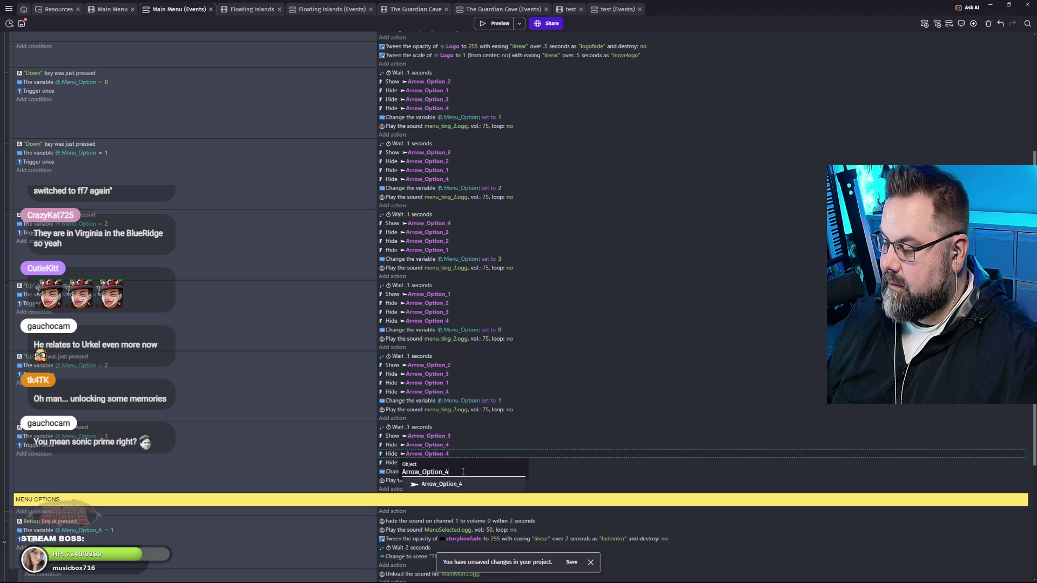
pyautogui.press('BackSpace')
pyautogui.write('2')
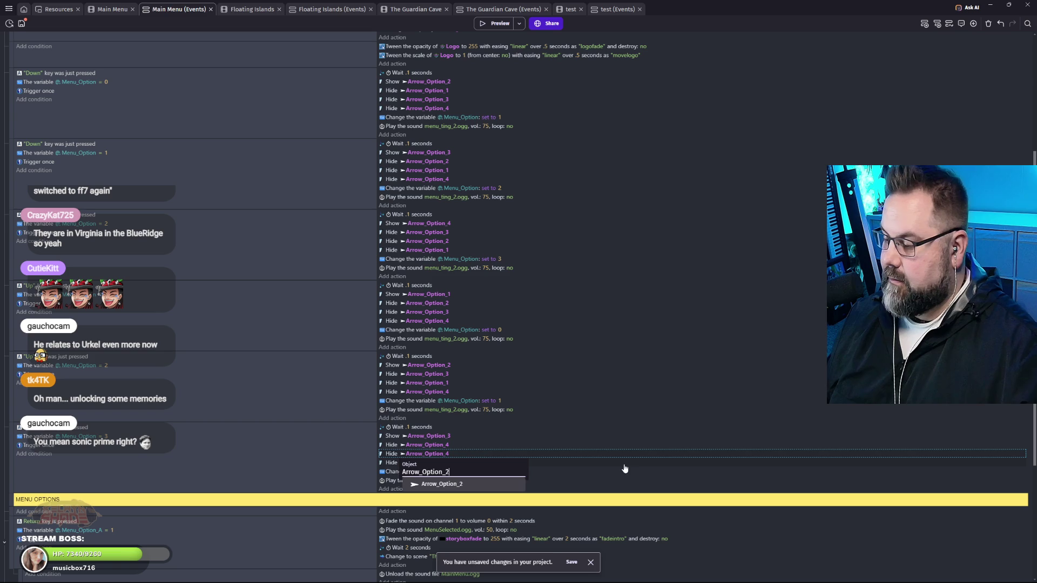
pyautogui.click(624, 466)
# Retarget the other pasted Hide action to Arrow_Option_1 and launch a game preview.
pyautogui.doubleClick(452, 464)
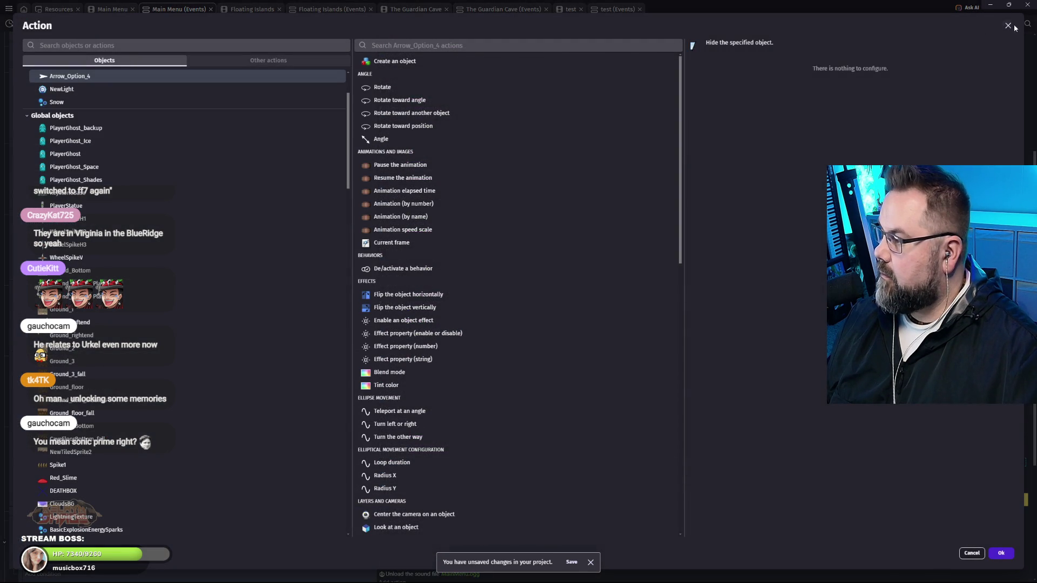
pyautogui.click(1008, 26)
pyautogui.click(452, 479)
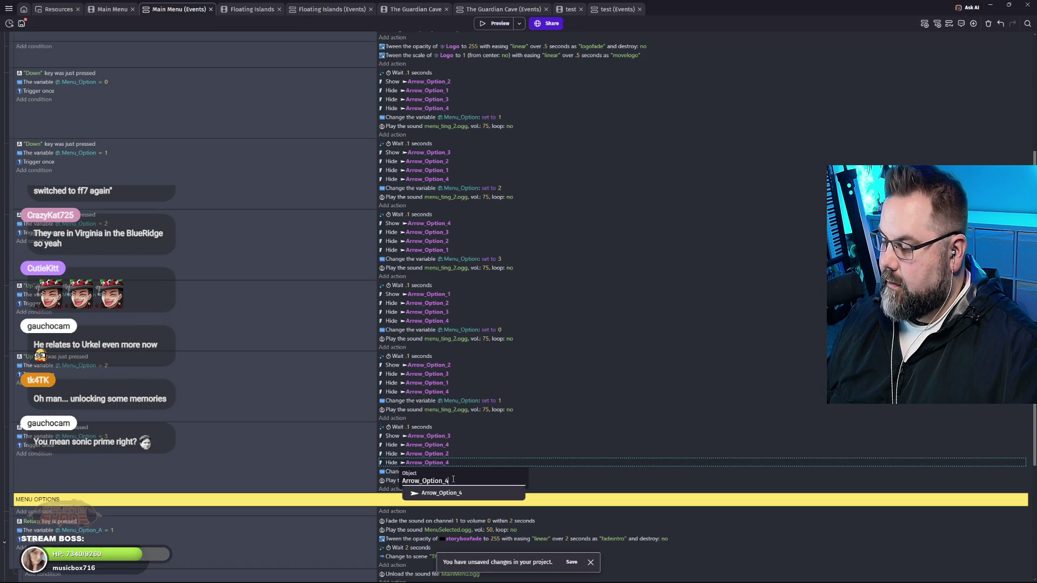
pyautogui.press('BackSpace')
pyautogui.write('1')
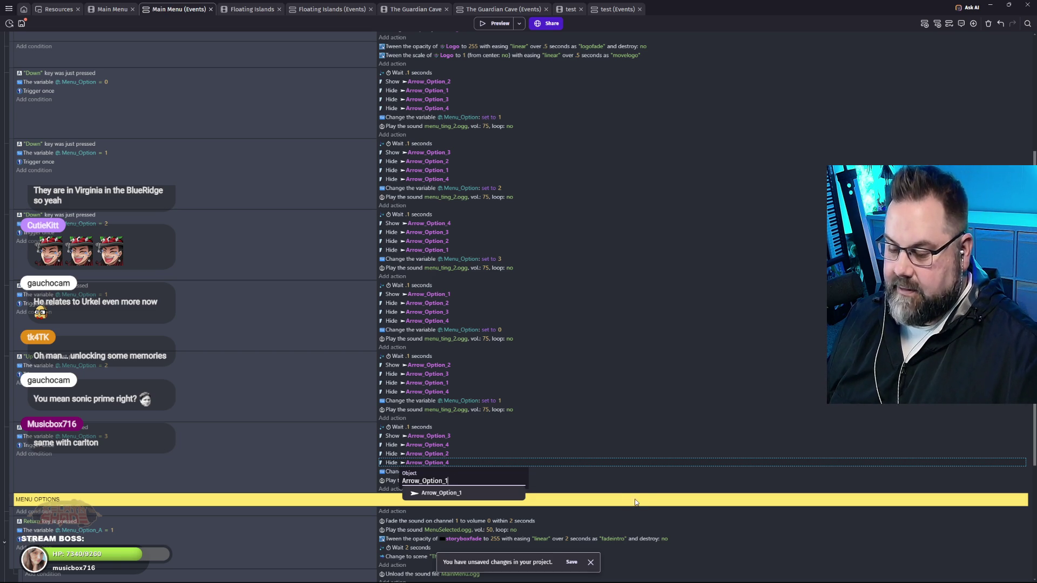
pyautogui.press('Return')
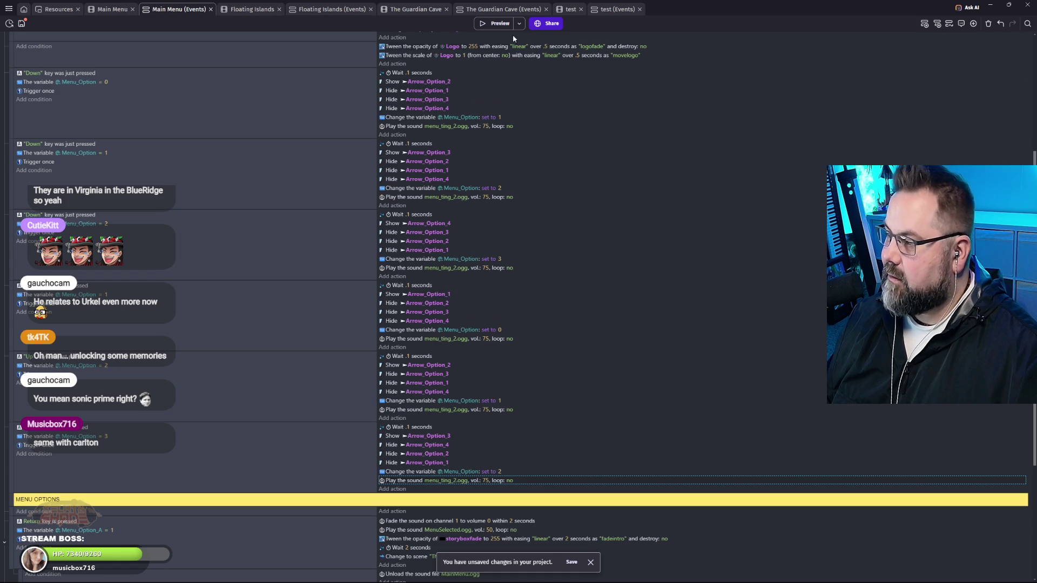
pyautogui.click(494, 23)
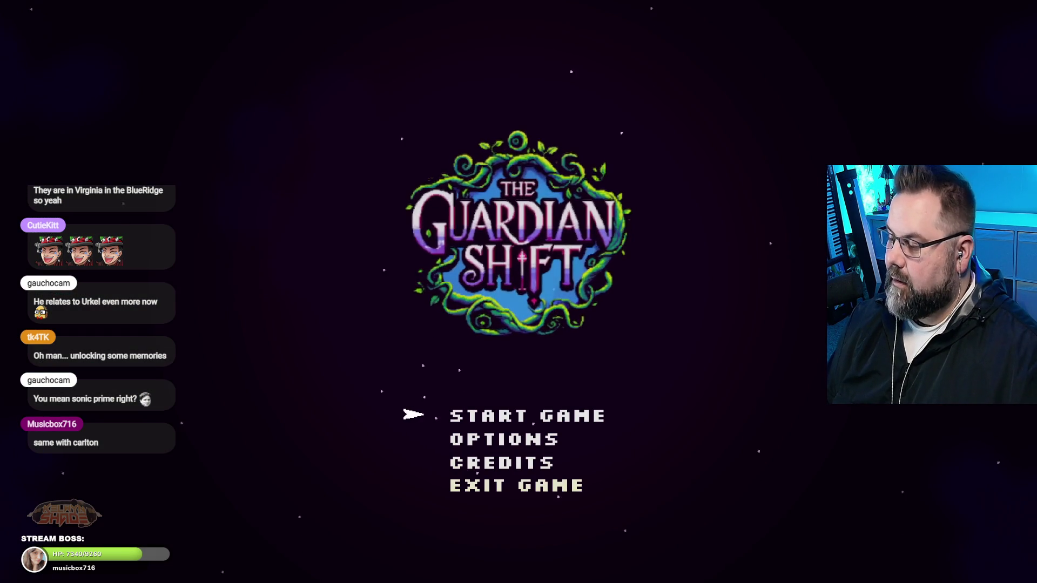
# Cycle the menu selection with Up and Down through all four options, checking only one arrow shows each time.
pyautogui.press('Up')
pyautogui.press('Down')
pyautogui.press('Down')
pyautogui.press('Down')
pyautogui.press('Up')
pyautogui.press('Up')
pyautogui.press('Up')
pyautogui.press('Down')
pyautogui.press('Down')
pyautogui.press('Up')
pyautogui.press('Down')
pyautogui.press('Down')
pyautogui.press('Down')
pyautogui.press('Up')
pyautogui.press('Up')
pyautogui.press('Down')
pyautogui.press('Up')
pyautogui.press('Down')
pyautogui.press('Up')
pyautogui.press('Up')
pyautogui.press('Down')
pyautogui.press('Down')
pyautogui.press('Down')
pyautogui.press('Up')
pyautogui.press('Up')
pyautogui.press('Up')
pyautogui.press('Up')
pyautogui.press('Up')
pyautogui.press('Up')
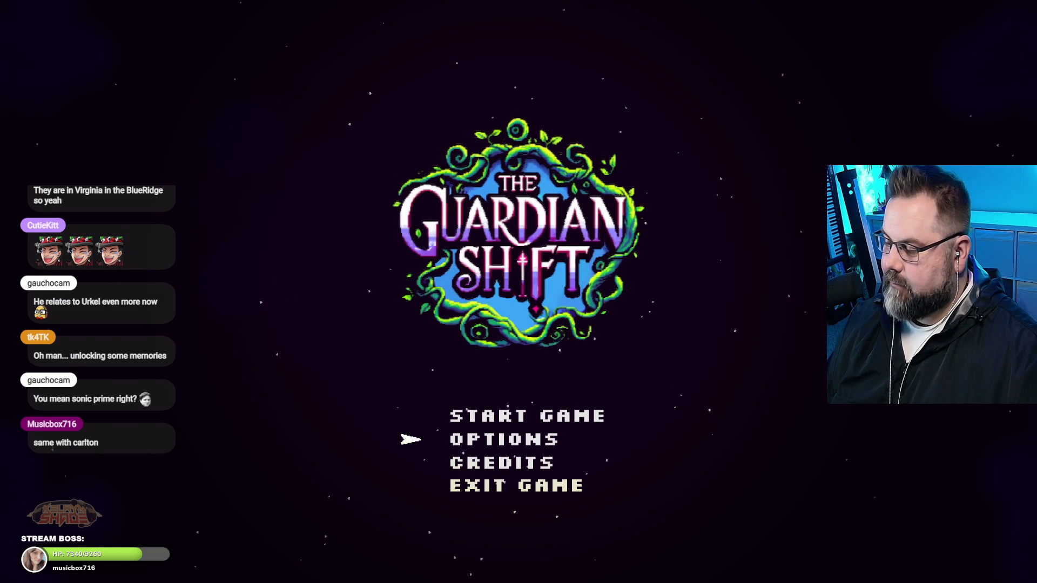
pyautogui.press('Up')
pyautogui.press('Down')
pyautogui.press('Down')
pyautogui.press('Down')
pyautogui.press('Up')
pyautogui.press('Up')
pyautogui.press('Up')
pyautogui.press('Down')
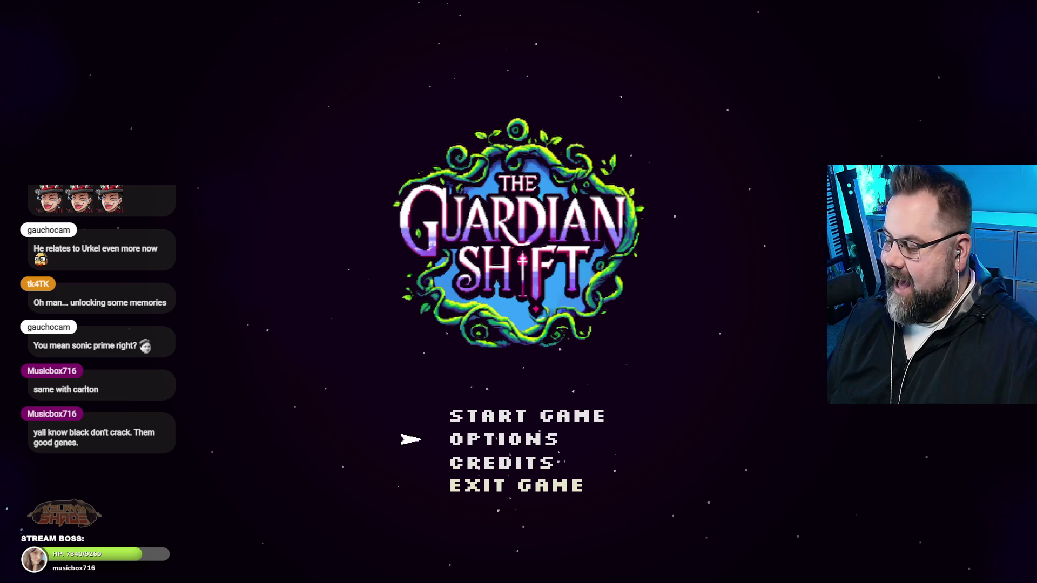
pyautogui.press('Up')
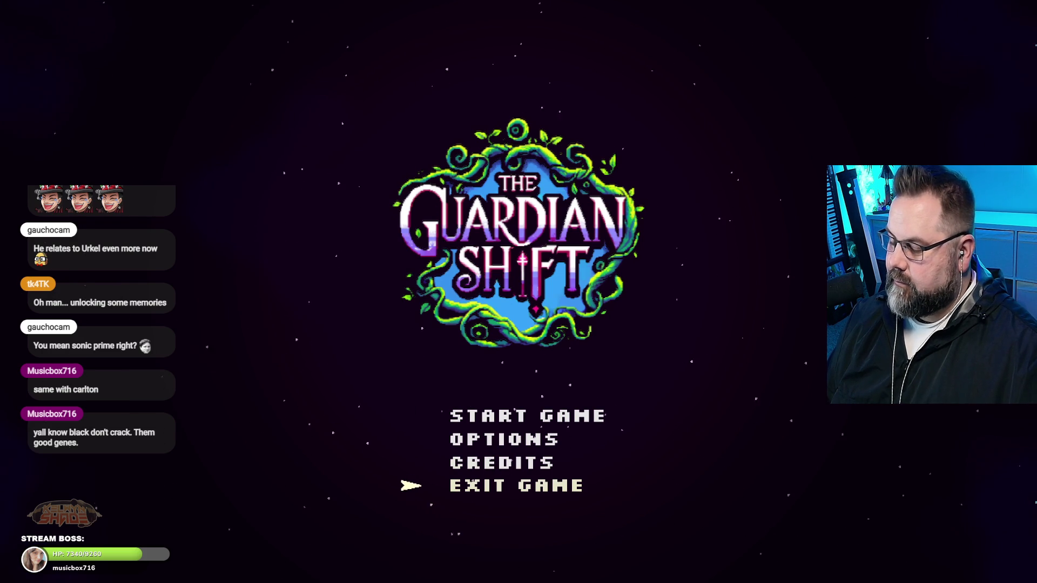
pyautogui.press('Down')
pyautogui.press('Down')
pyautogui.press('Down')
pyautogui.press('Up')
pyautogui.press('Up')
pyautogui.press('Up')
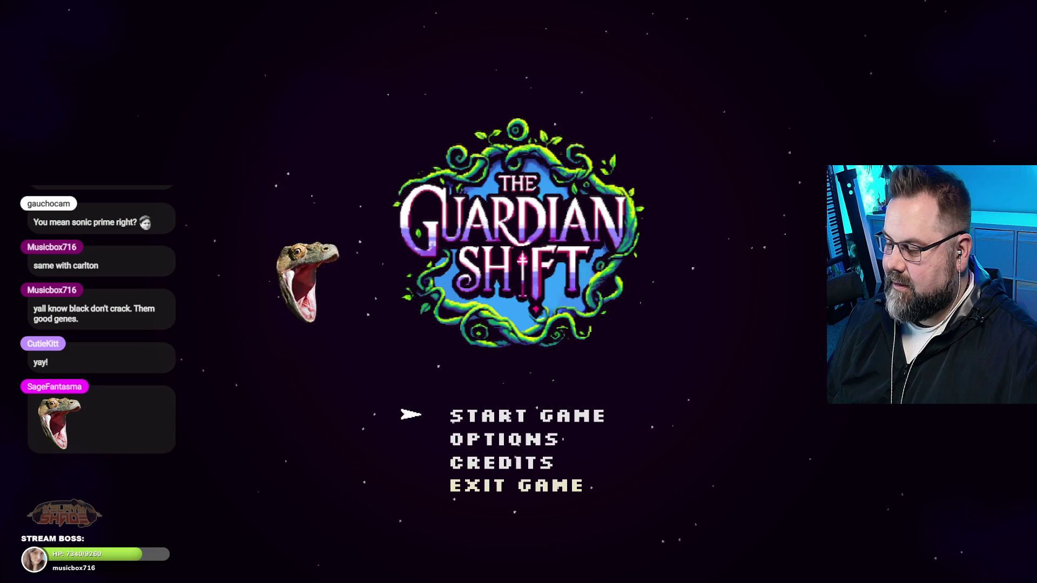
pyautogui.press('Down')
pyautogui.press('Down')
pyautogui.press('Up')
pyautogui.press('Down')
pyautogui.press('Up')
pyautogui.press('Down')
pyautogui.press('Down')
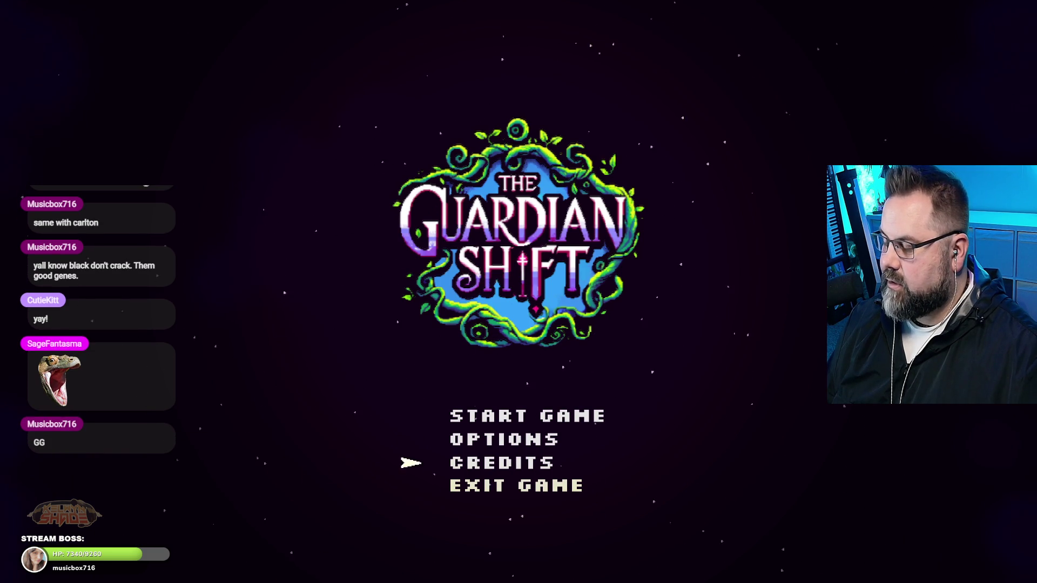
pyautogui.press('Down')
pyautogui.press('Up')
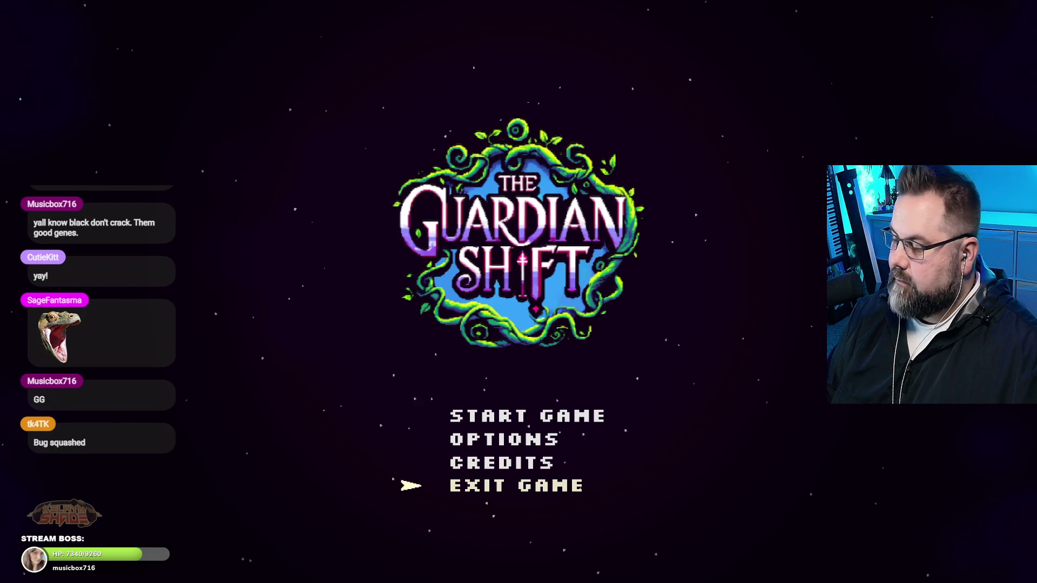
pyautogui.press('Up')
pyautogui.press('Up')
pyautogui.press('Down')
pyautogui.press('Down')
pyautogui.press('Up')
pyautogui.press('Up')
pyautogui.press('Down')
pyautogui.press('Down')
pyautogui.press('Down')
pyautogui.press('Up')
pyautogui.press('Up')
pyautogui.press('Up')
pyautogui.press('Down')
pyautogui.press('Down')
pyautogui.press('Down')
pyautogui.press('Down')
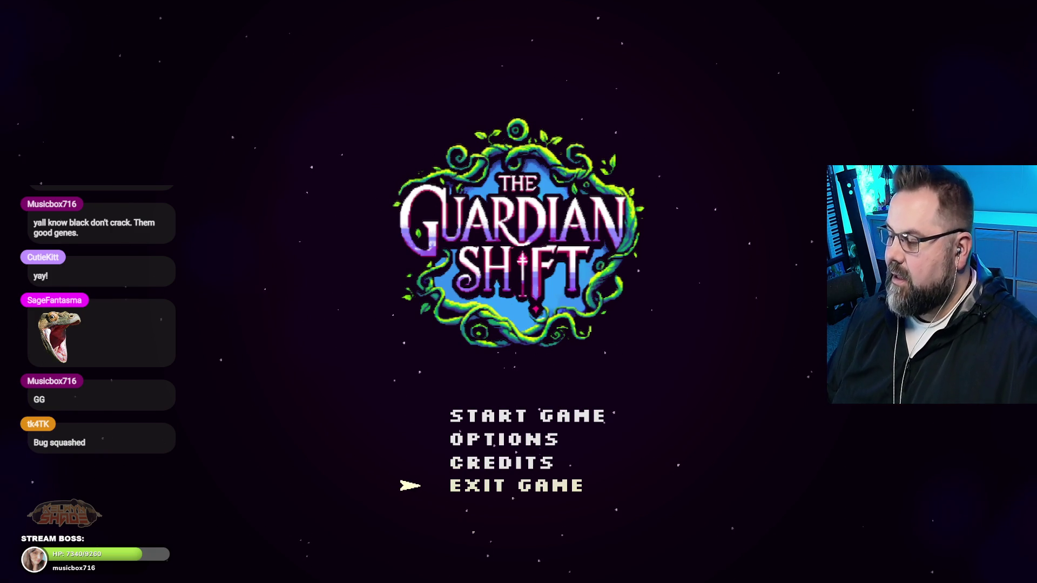
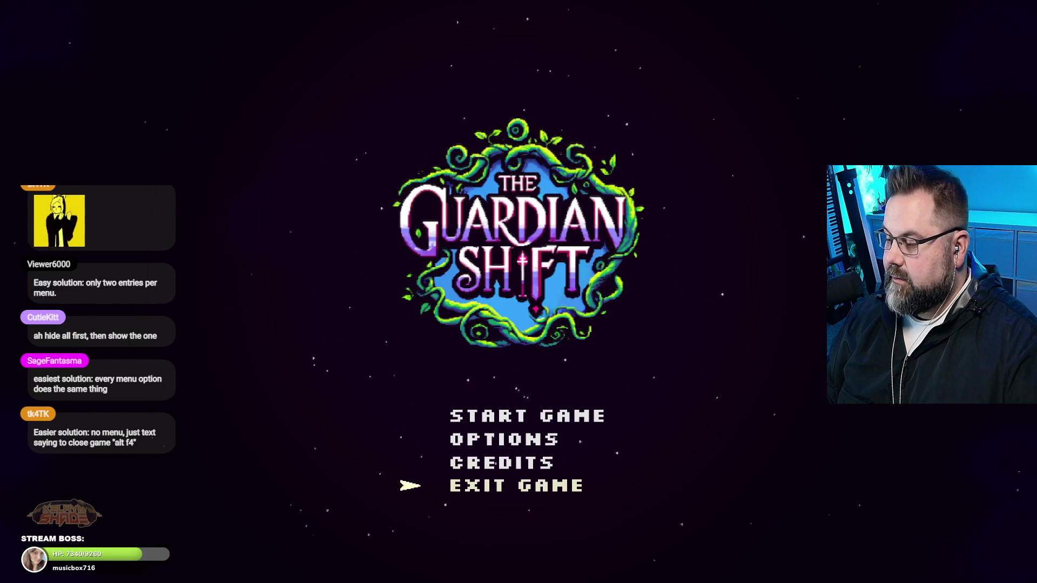
# Cycle the arrow through Start Game, Options, Credits and Exit Game, checking wrap-around, ending on Start Game.
pyautogui.press('Up')
pyautogui.press('Up')
pyautogui.press('Up')
pyautogui.press('Down')
pyautogui.press('Down')
pyautogui.press('Down')
pyautogui.press('Up')
pyautogui.press('Up')
pyautogui.press('Up')
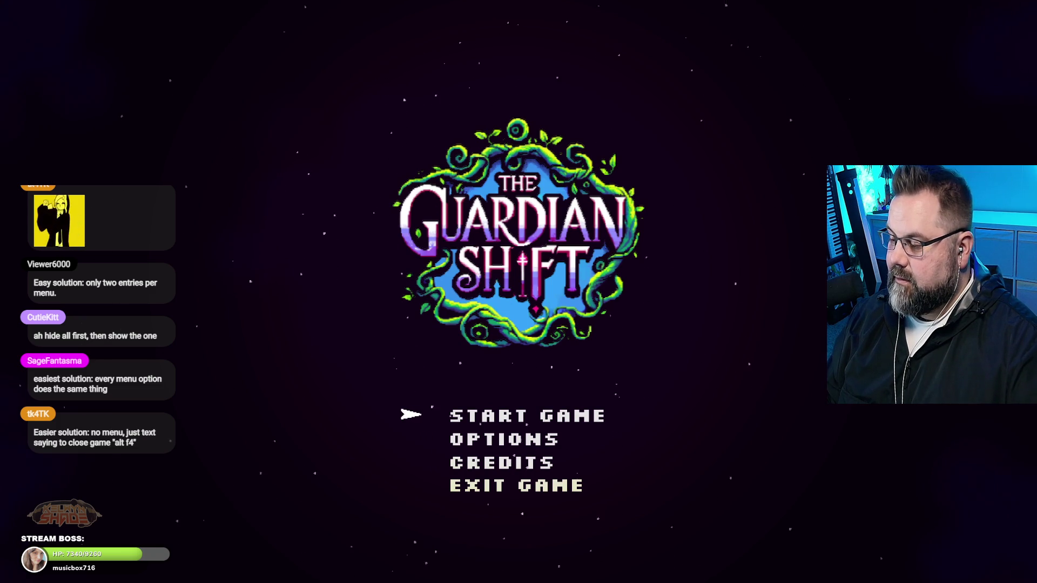
pyautogui.press('Up')
pyautogui.press('Up')
pyautogui.press('Up')
pyautogui.press('Down')
pyautogui.press('Down')
pyautogui.press('Down')
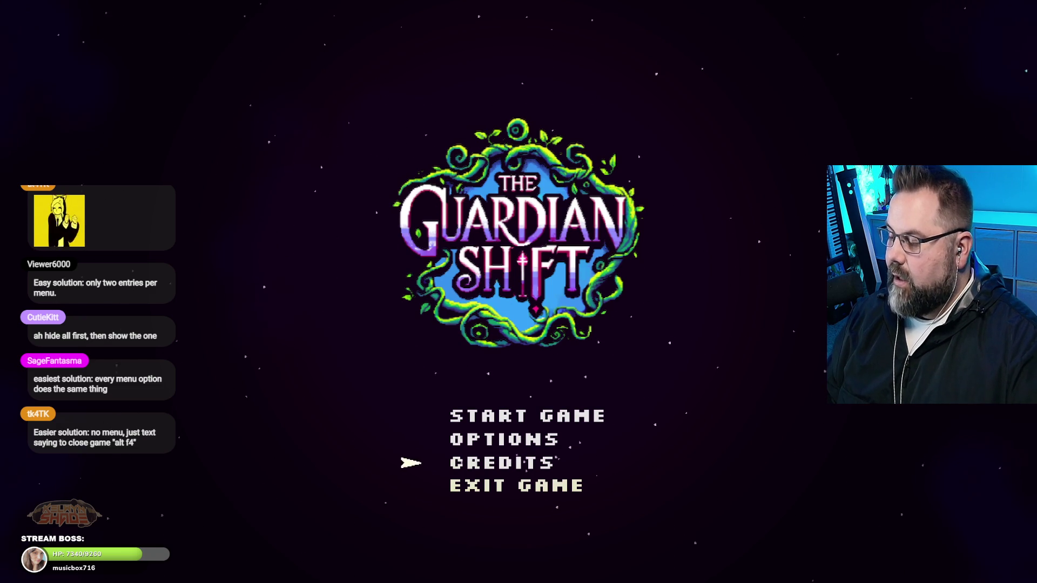
pyautogui.press('Down')
pyautogui.press('Down')
pyautogui.press('Down')
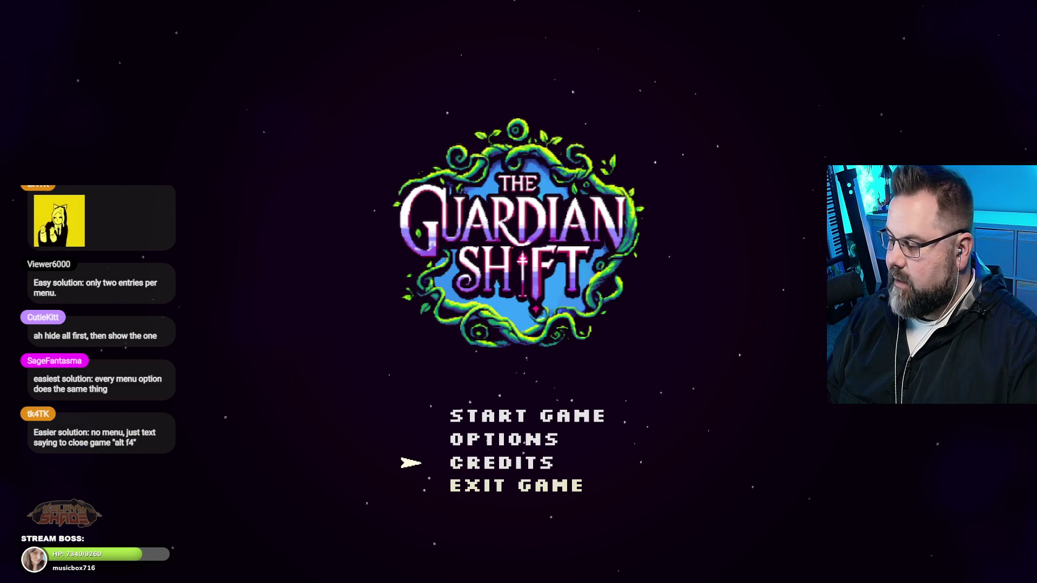
pyautogui.press('Down')
pyautogui.press('Down')
pyautogui.press('Up')
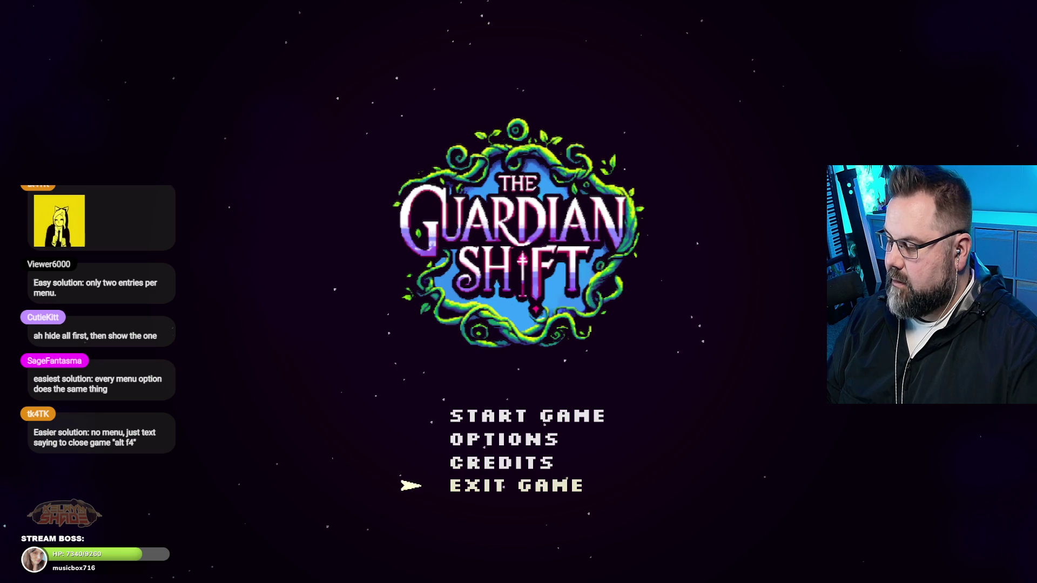
pyautogui.press('Up')
pyautogui.press('Down')
pyautogui.press('Down')
pyautogui.press('Down')
pyautogui.press('Up')
pyautogui.press('Up')
pyautogui.press('Down')
pyautogui.press('Down')
pyautogui.press('Down')
pyautogui.press('Down')
pyautogui.press('Down')
pyautogui.press('Down')
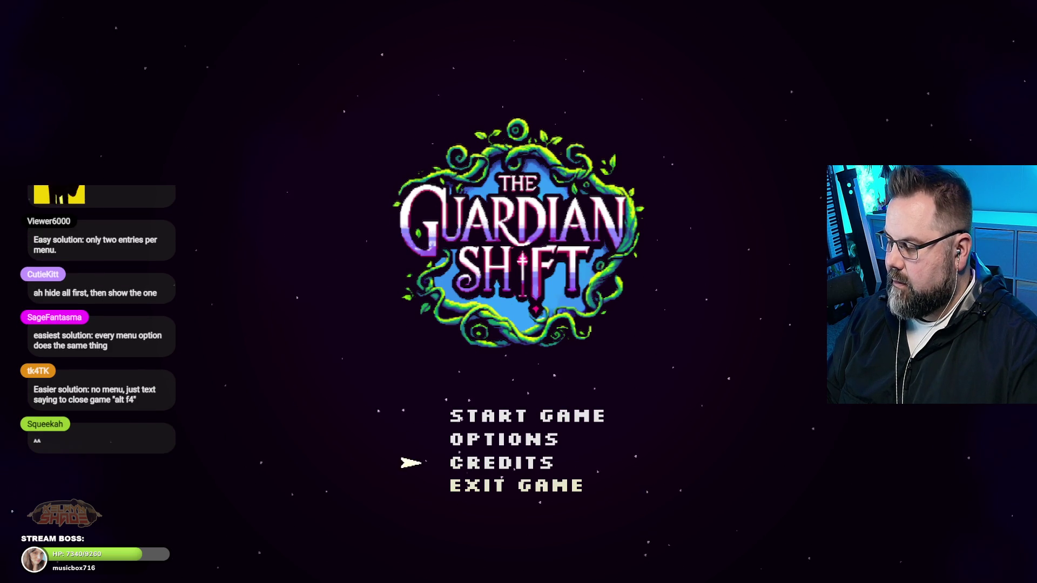
pyautogui.press('Down')
pyautogui.press('Down')
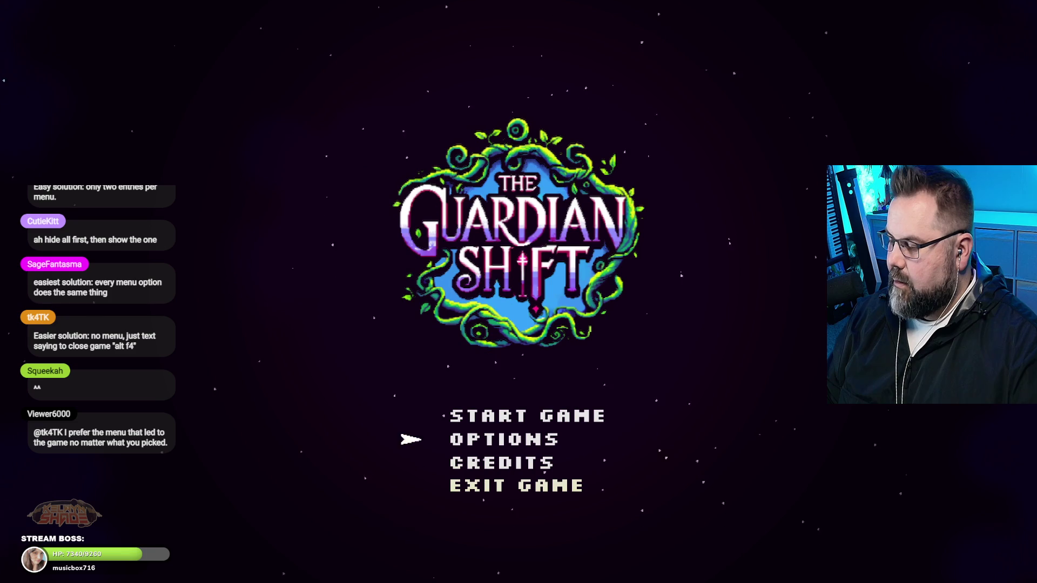
pyautogui.press('Up')
pyautogui.press('Down')
pyautogui.press('Up')
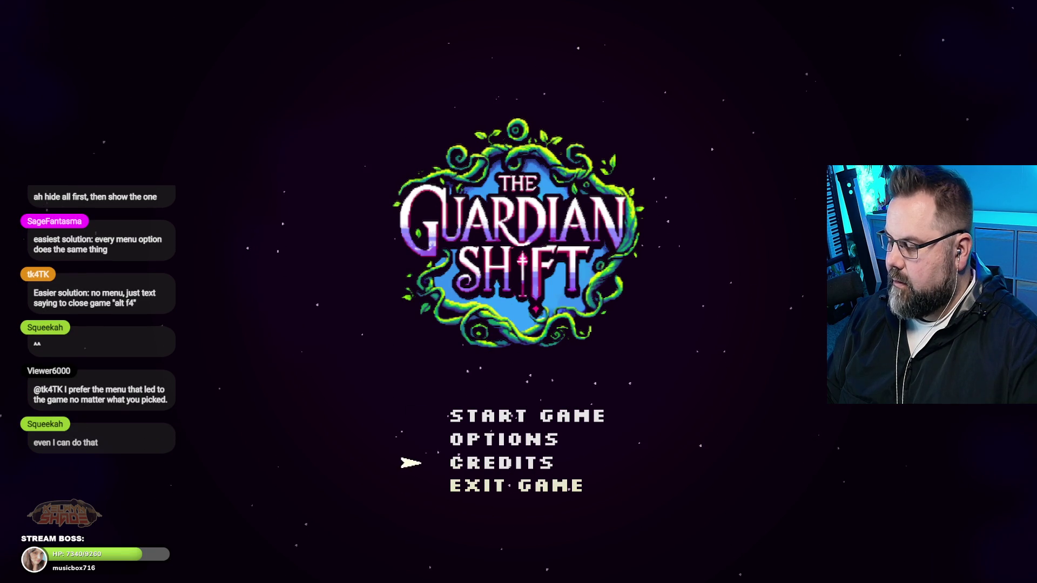
pyautogui.press('Up')
pyautogui.press('Up')
pyautogui.press('Down')
pyautogui.press('Down')
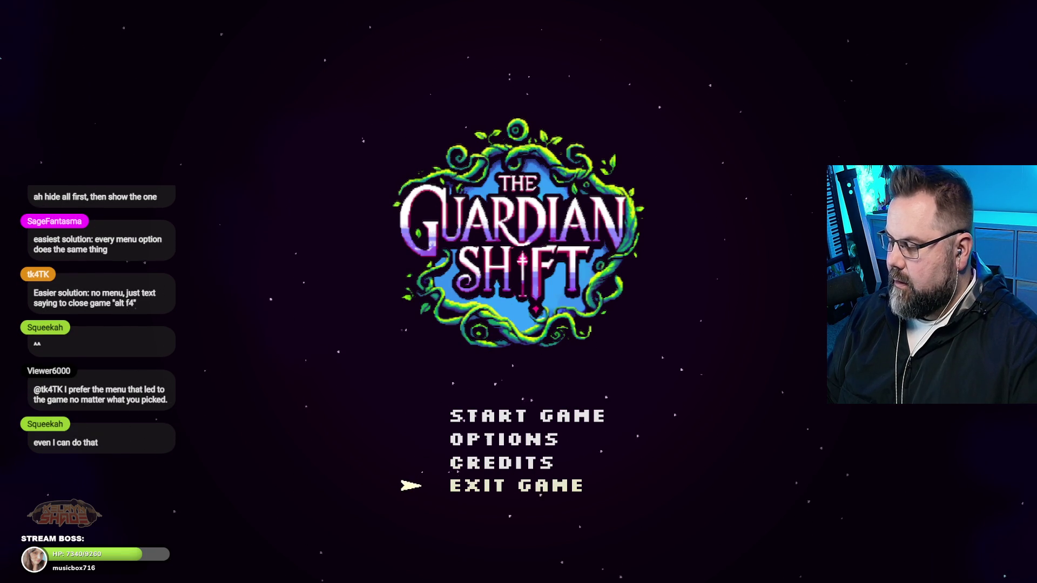
pyautogui.press('Up')
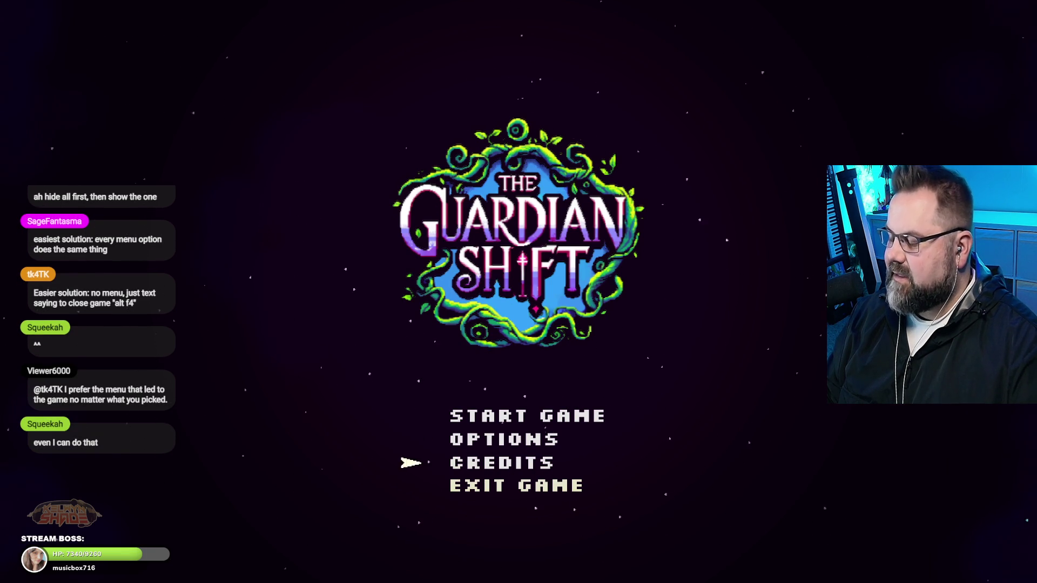
pyautogui.press('Up')
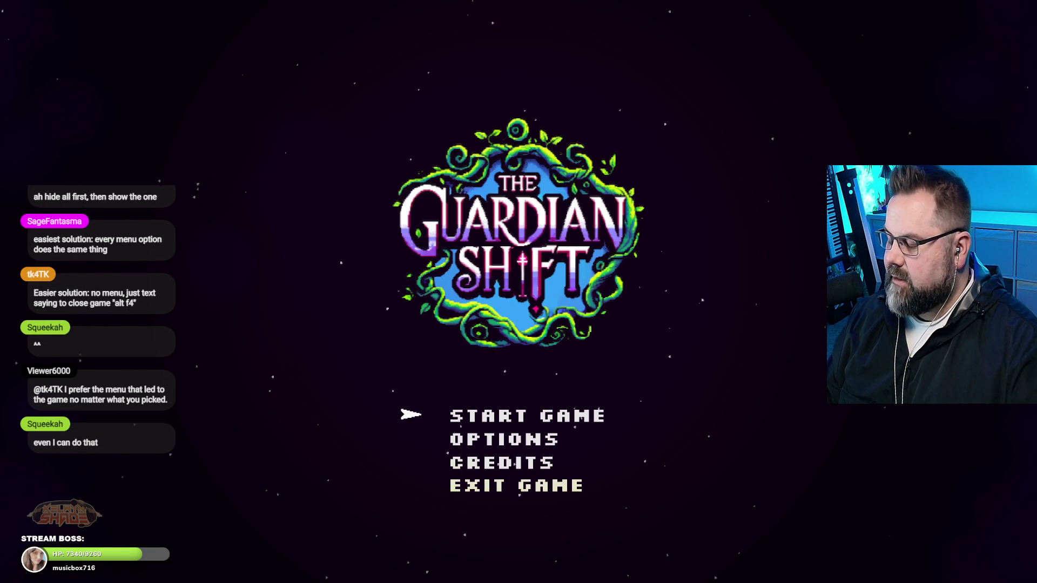
pyautogui.press('Down')
pyautogui.press('Down')
pyautogui.press('Down')
pyautogui.press('Down')
pyautogui.press('Up')
pyautogui.press('Up')
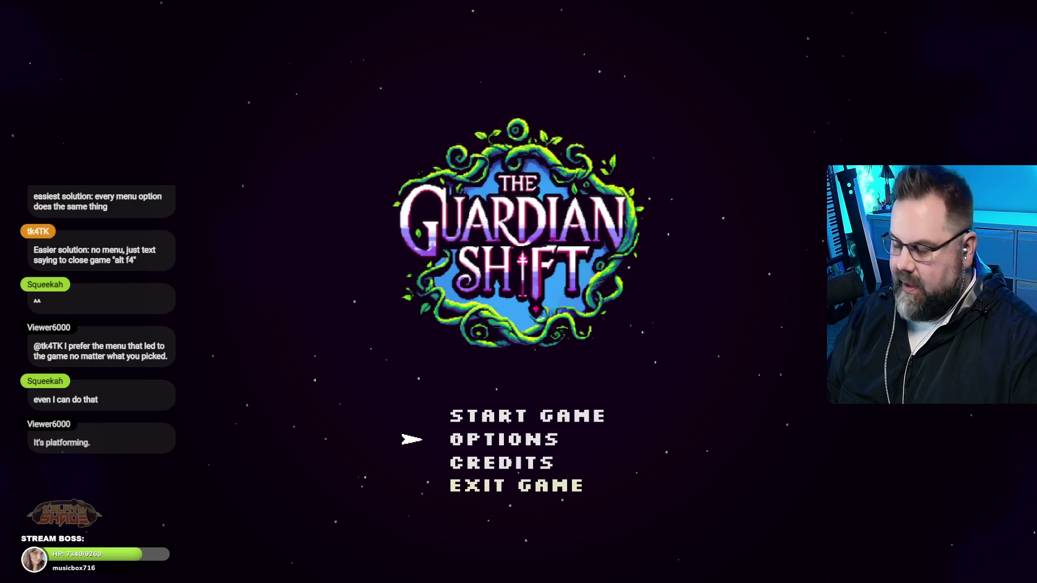
pyautogui.press('Down')
pyautogui.press('Down')
pyautogui.press('Up')
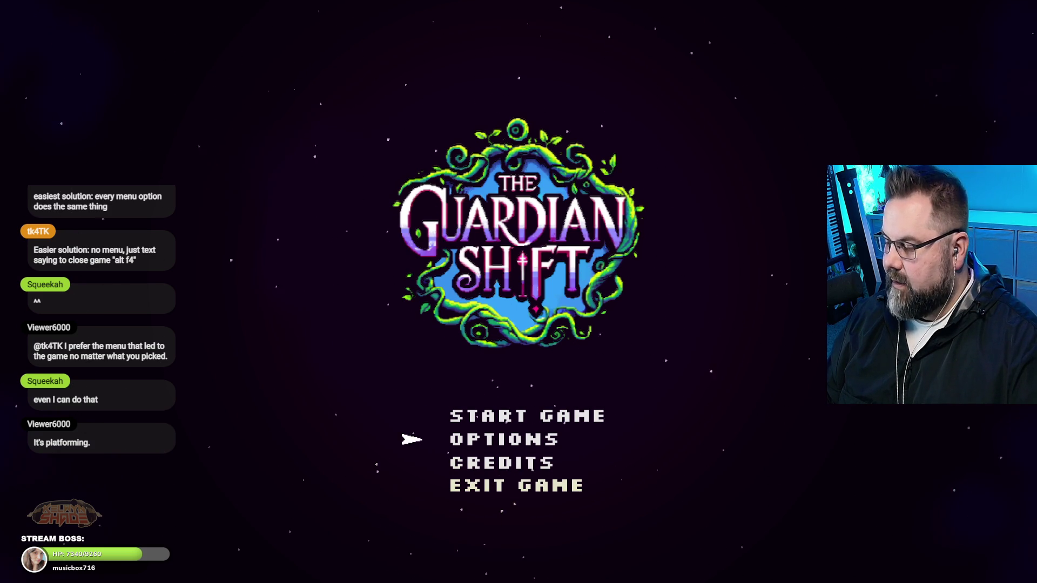
pyautogui.press('Down')
pyautogui.press('Down')
pyautogui.press('Up')
pyautogui.press('Up')
pyautogui.press('Up')
pyautogui.press('Down')
pyautogui.press('Down')
pyautogui.press('Down')
pyautogui.press('Up')
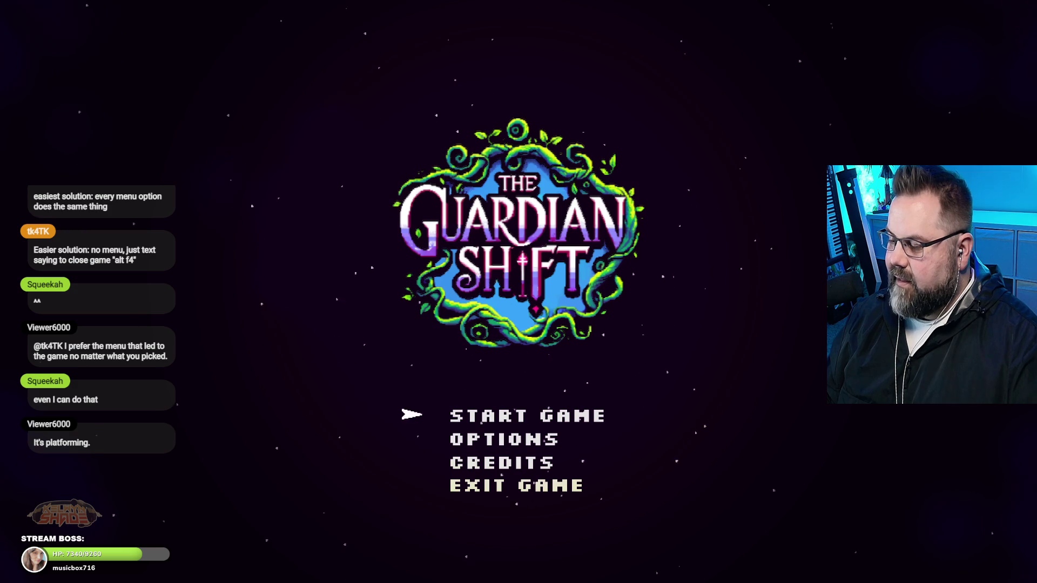
pyautogui.press('Down')
pyautogui.press('Down')
pyautogui.press('Up')
pyautogui.press('Down')
pyautogui.press('Up')
pyautogui.press('Up')
pyautogui.press('Up')
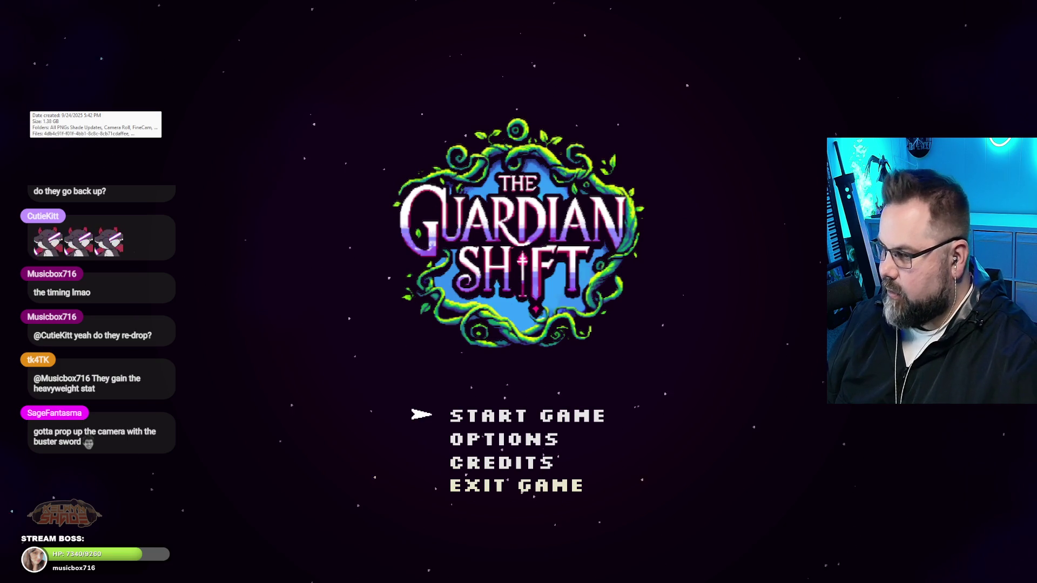
# Step the menu arrow between Start Game, Options and Exit Game once more.
pyautogui.press('Down')
pyautogui.press('Down')
pyautogui.press('Down')
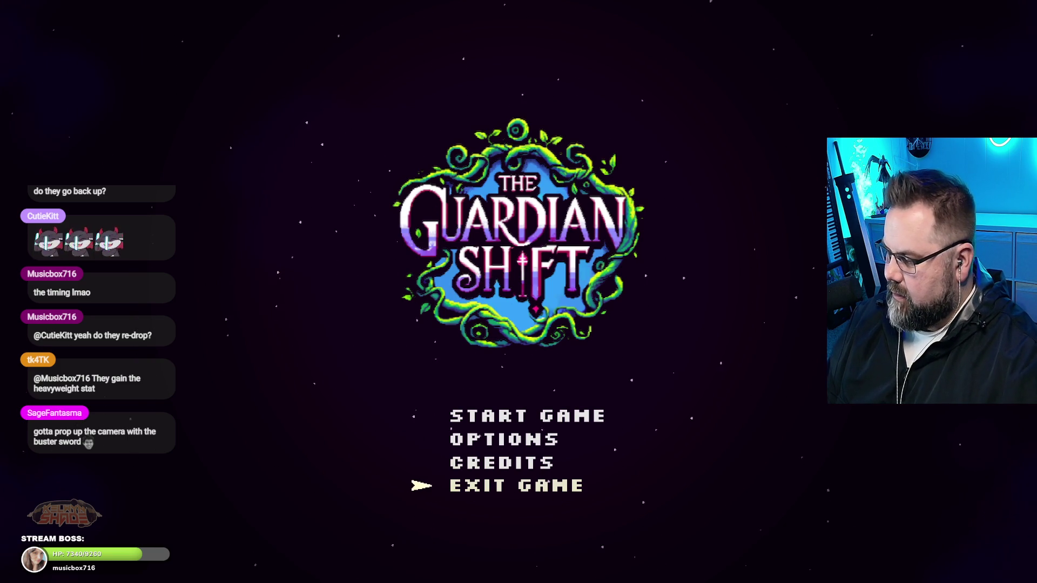
pyautogui.press('Up')
pyautogui.press('Down')
pyautogui.press('Up')
pyautogui.press('Up')
pyautogui.press('Up')
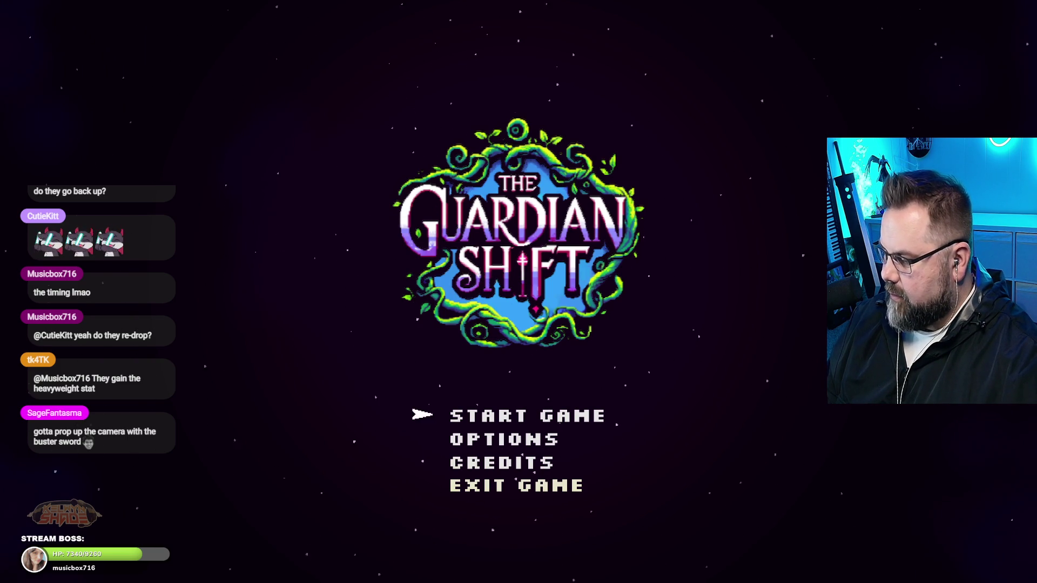
pyautogui.press('Down')
pyautogui.press('Down')
pyautogui.press('Down')
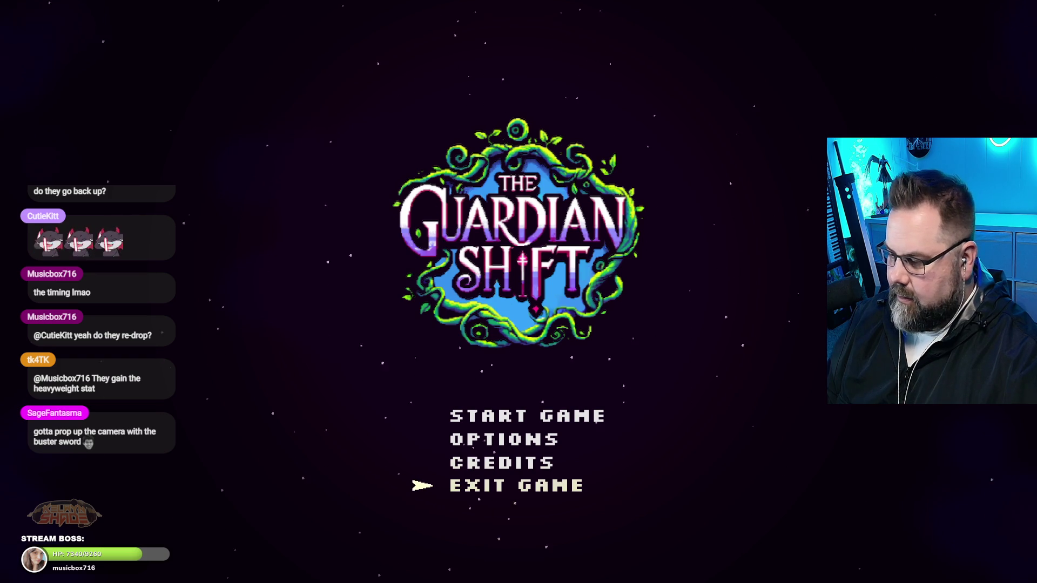
pyautogui.press('Up')
pyautogui.press('Up')
pyautogui.press('Up')
# Leave the arrow on Exit Game and take the preview out of fullscreen to reveal the events editor.
pyautogui.press('Down')
pyautogui.press('Down')
pyautogui.press('Down')
pyautogui.press('F11')
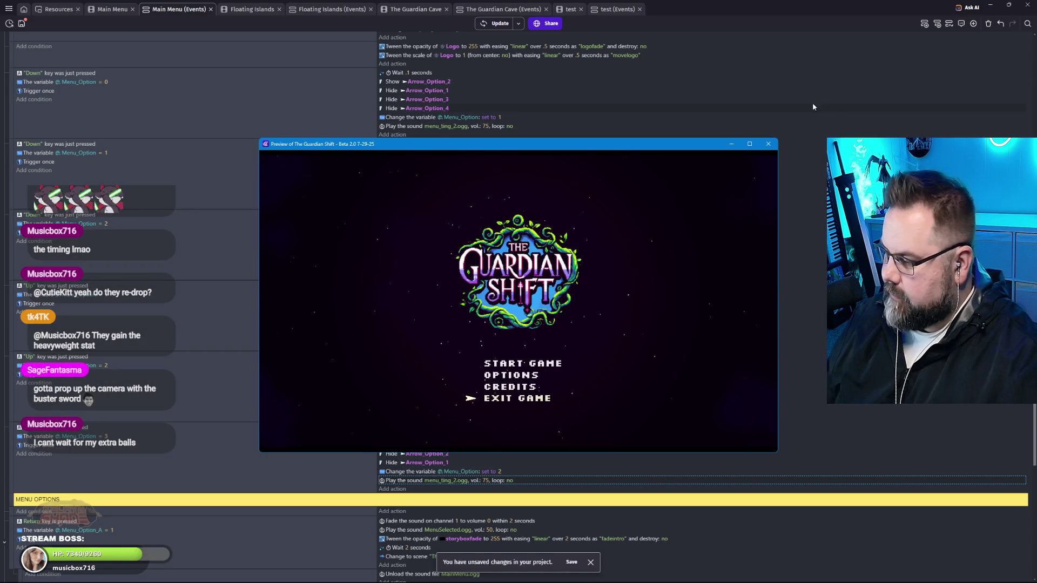
pyautogui.press('Return')
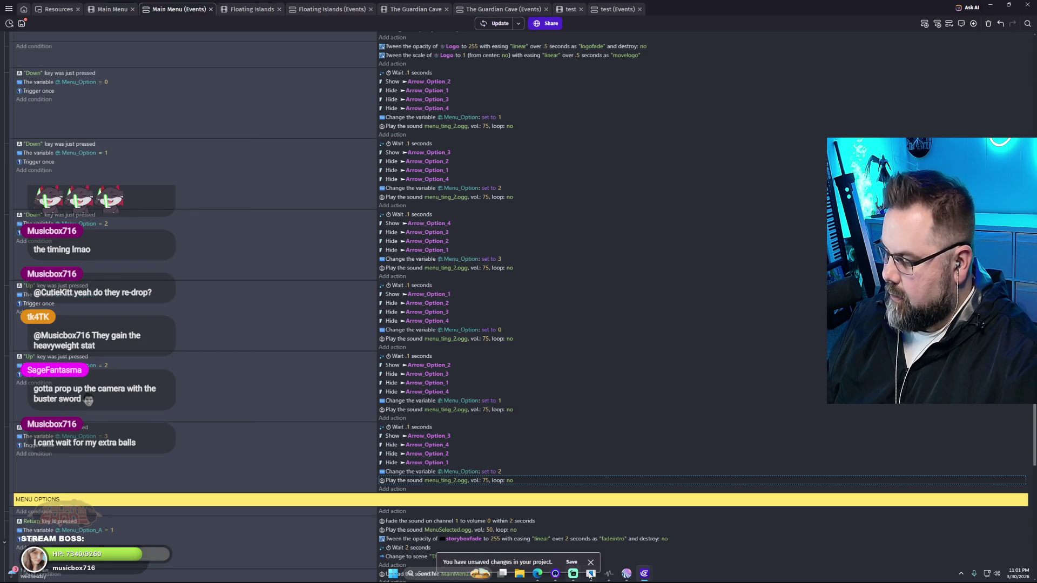
# Restore the preview window near the top of the screen and step the arrow to Start Game.
pyautogui.click(645, 574)
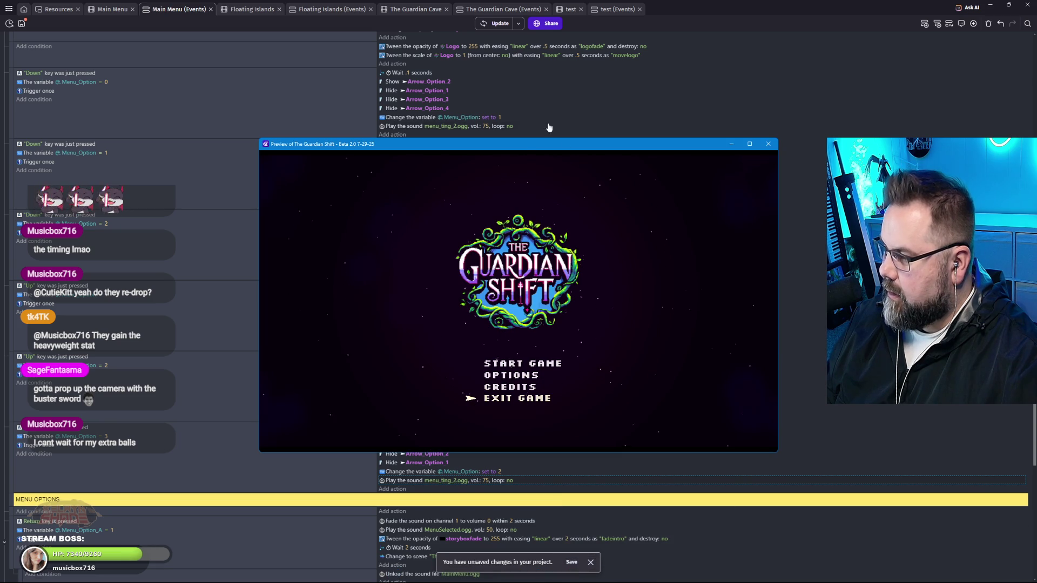
pyautogui.moveTo(519, 139); pyautogui.dragTo(523, 29)
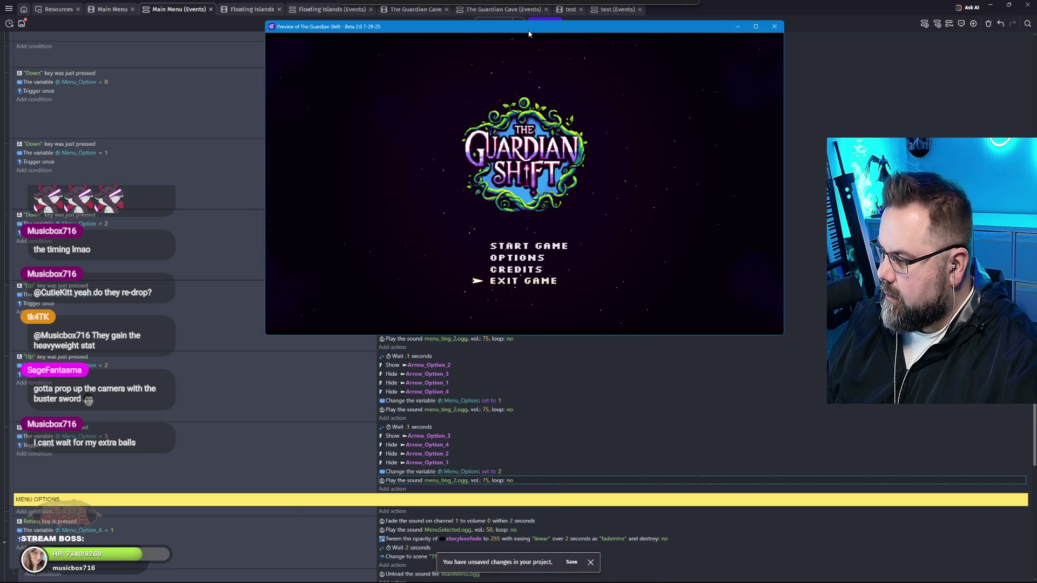
pyautogui.press('Up')
pyautogui.press('Up')
pyautogui.press('Up')
pyautogui.press('Down')
pyautogui.press('Up')
pyautogui.press('Up')
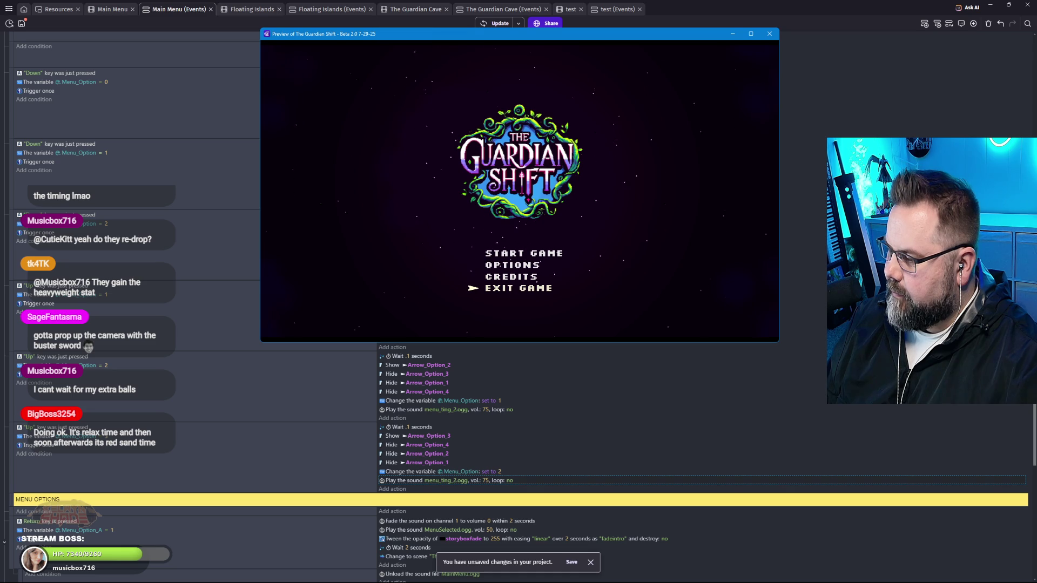
pyautogui.press('Up')
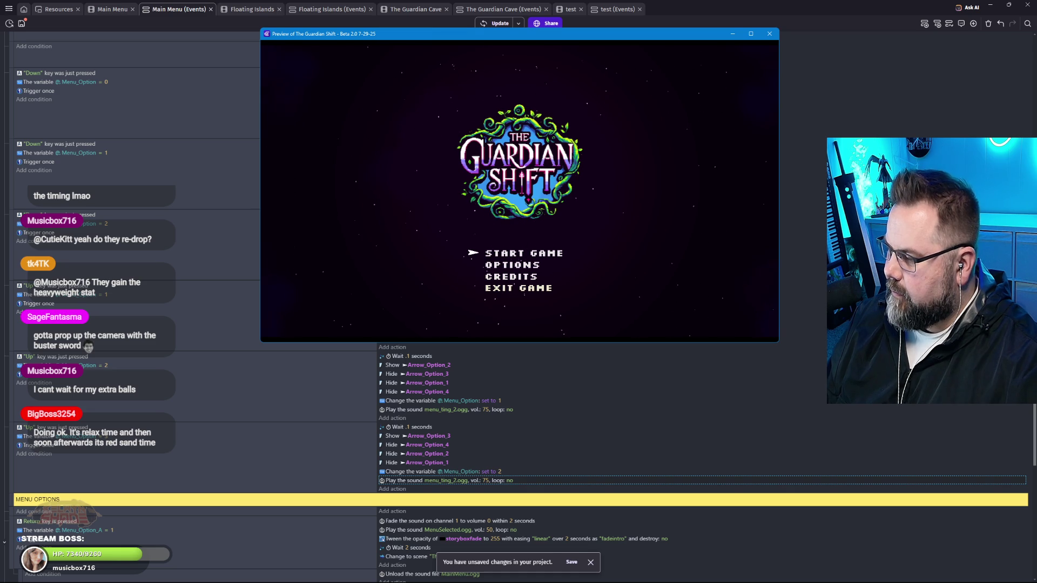